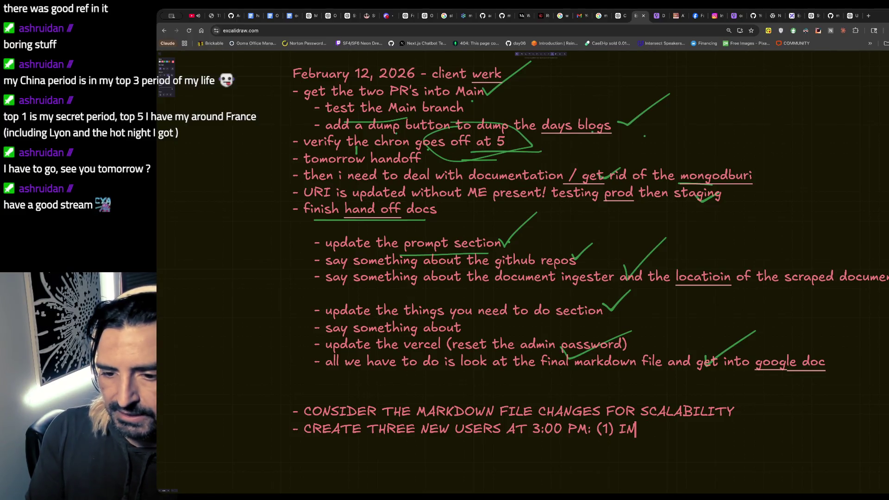
text(TO )
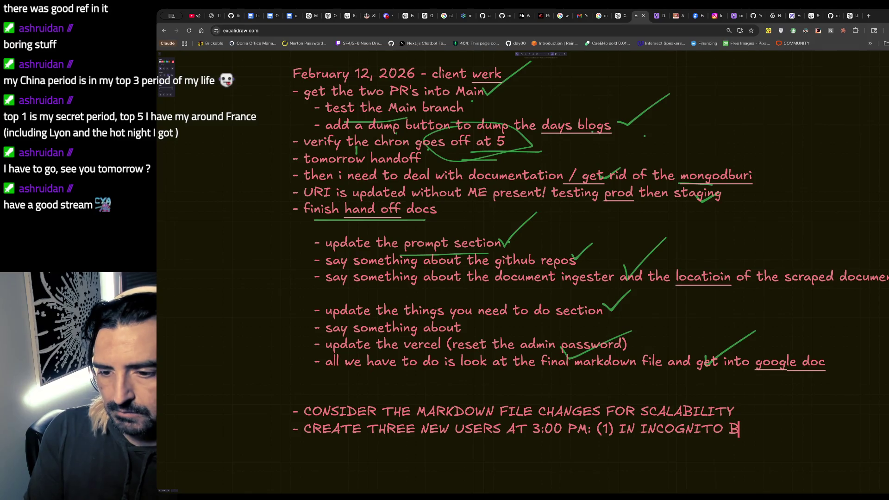
text(BROWSER()
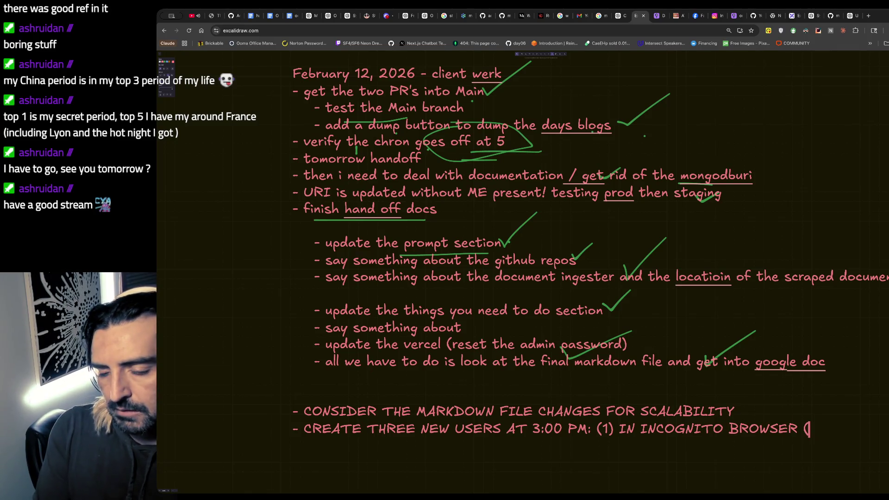
text(ONE IN)
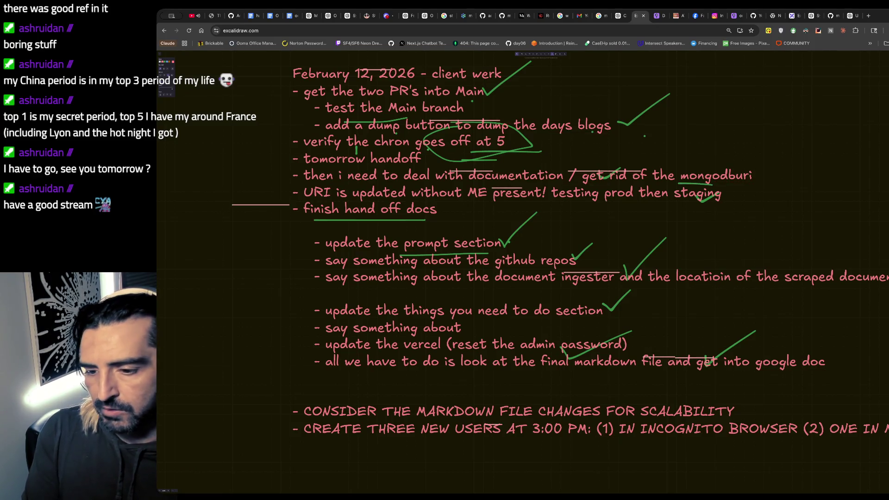
text(MOBILE (3) ONE REG)
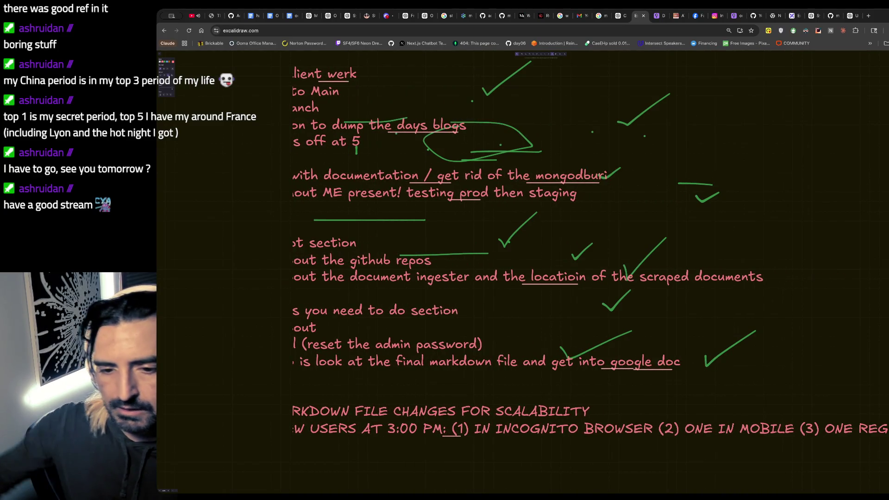
text(U)
text(LAR)
- Split the new-users note so incognito browser, mobile and regular each sit on their own indented line
click(446, 425)
key(Return)
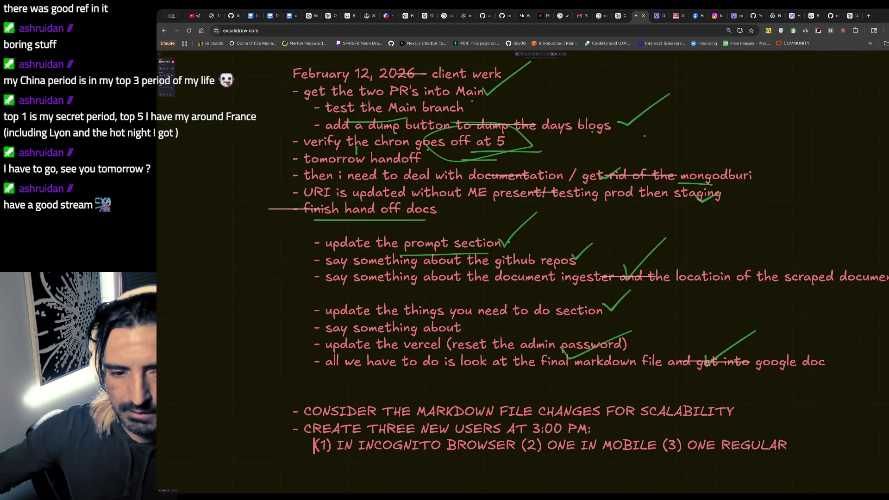
click(543, 445)
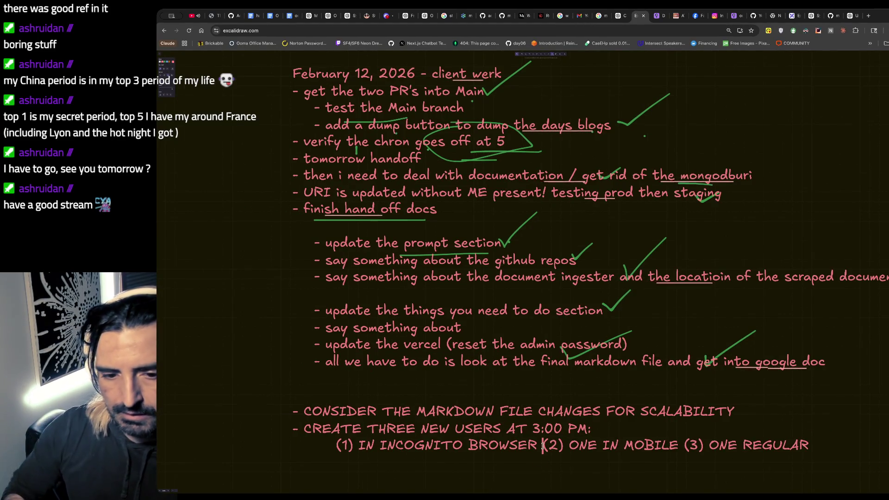
key(Return)
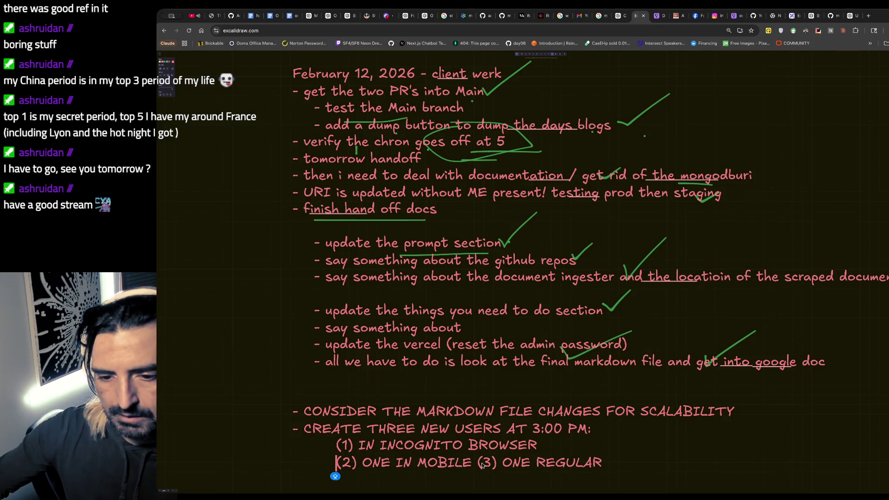
click(477, 462)
key(Return)
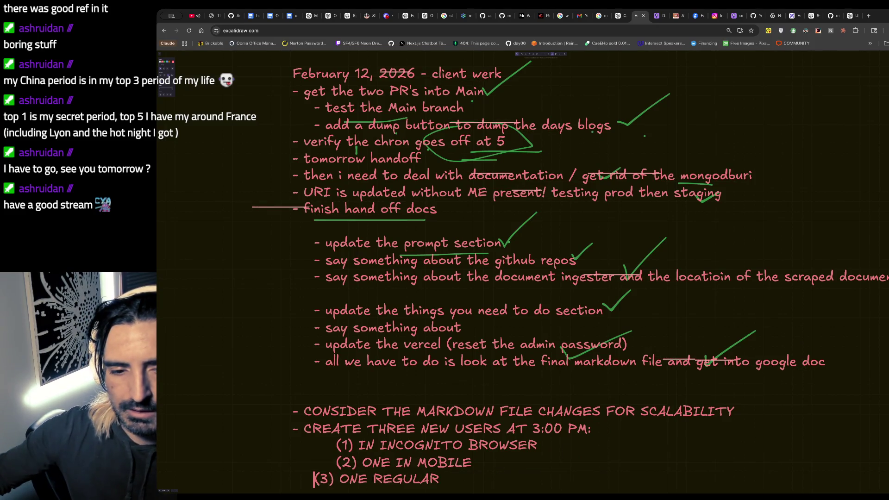
scroll(498, 443, down, 1)
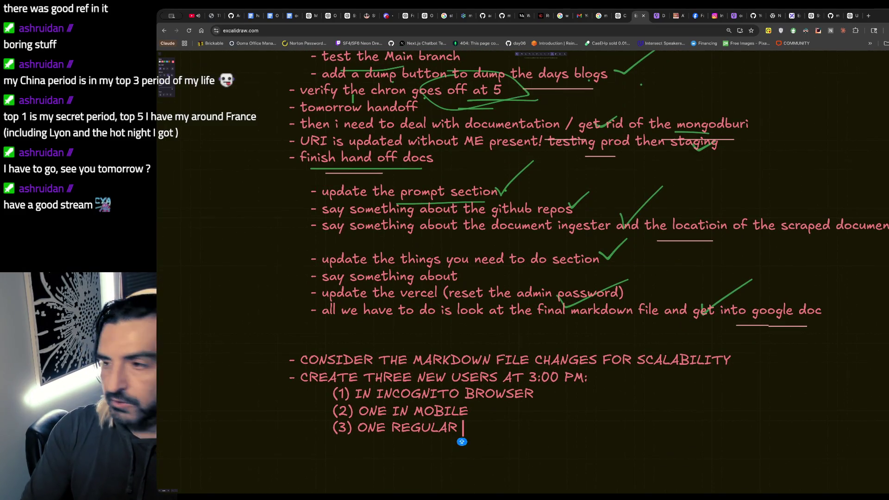
text((2 p)
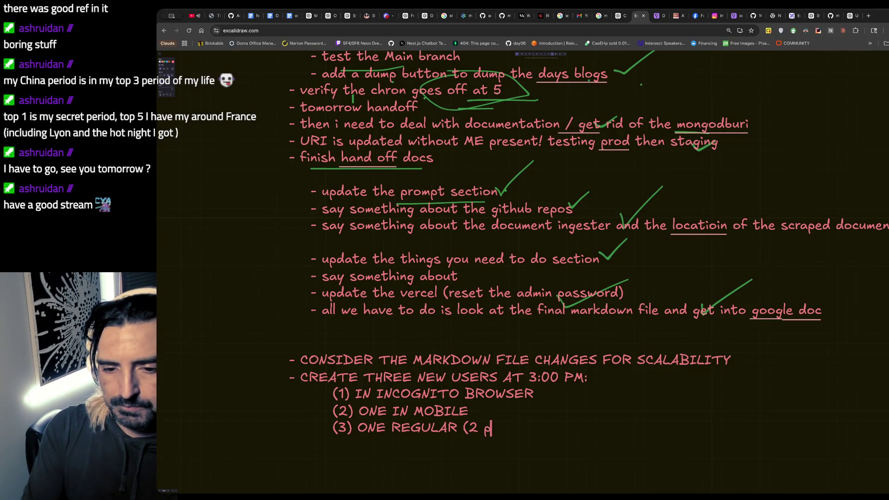
- Tag incognito with (AM), mobile and regular with (PM/PM's), and add a read-through-the-document task
key(BackSpace)
text(PM's))
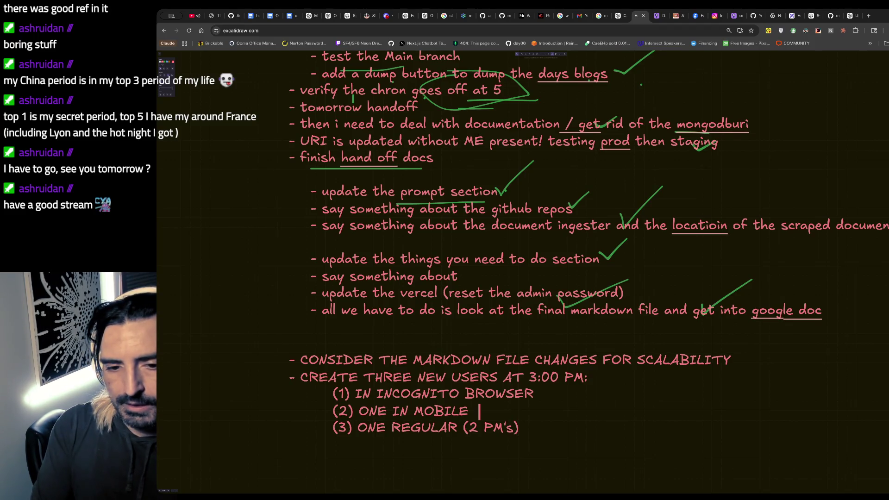
key(BackSpace)
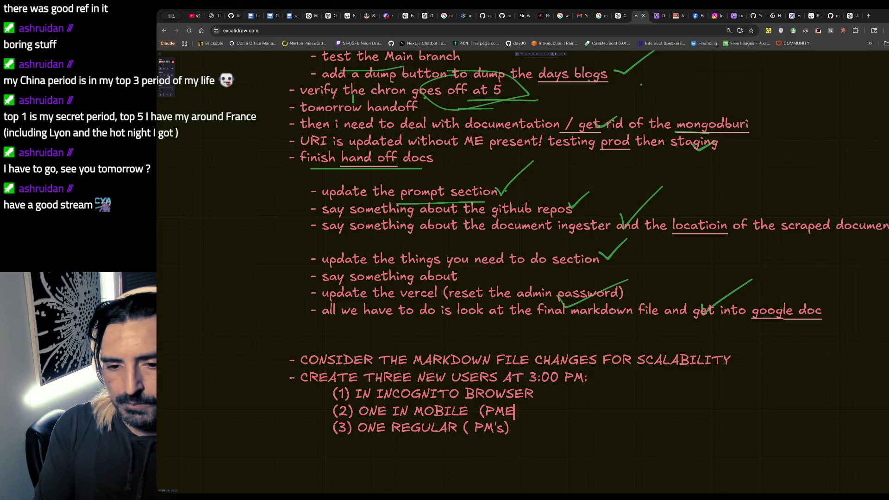
key(Up)
text((A)
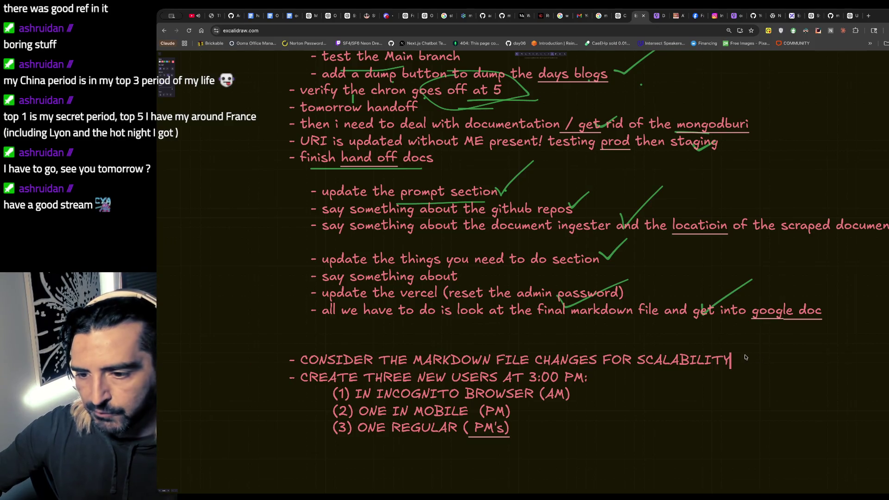
key(Return)
text(- read through the whole document and look for issues)
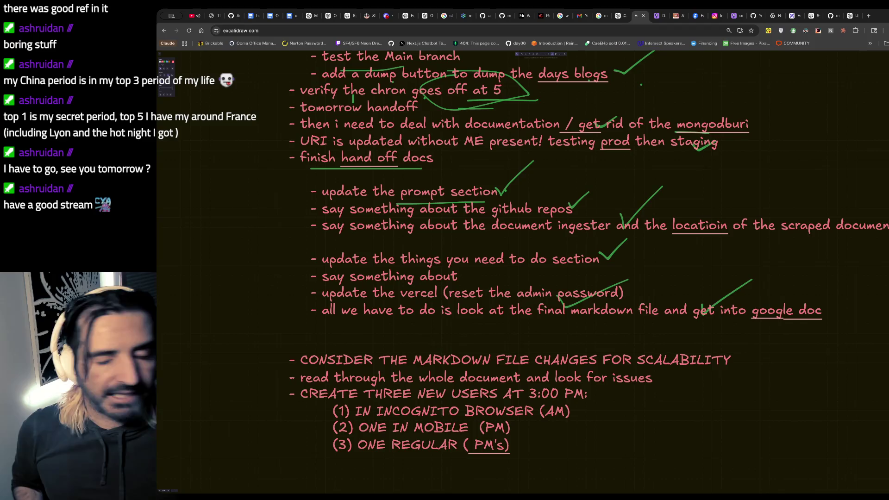
key(super+Tab)
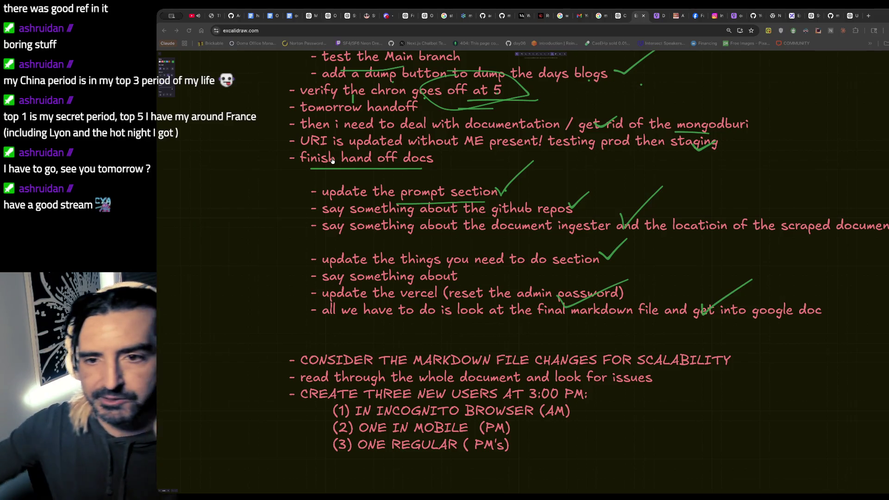
scroll(361, 208, down, 1)
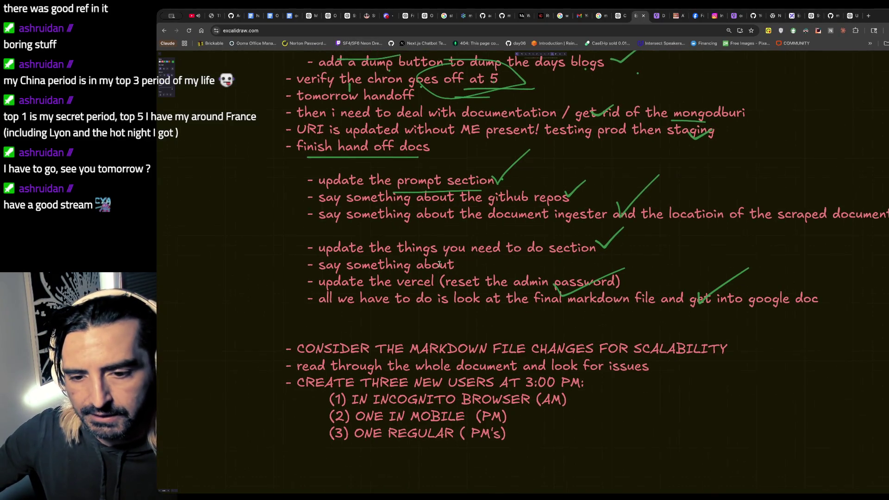
scroll(383, 324, down, 1)
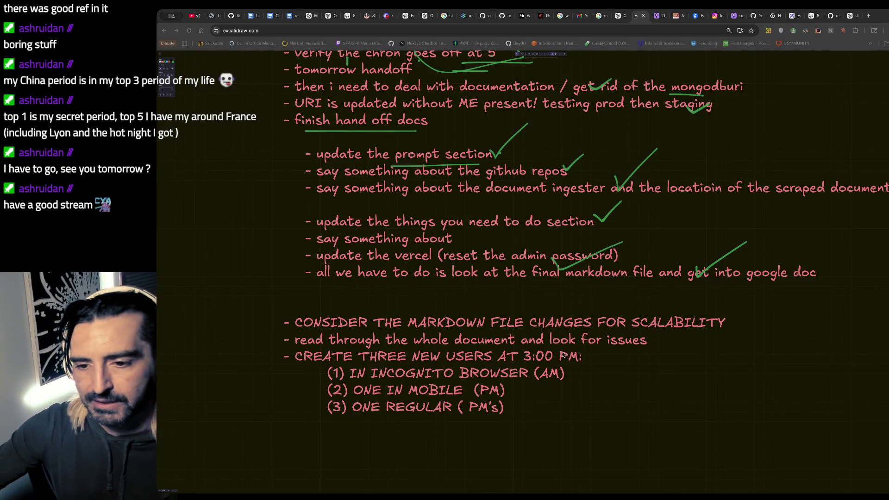
- Bring the Claude Code terminal window forward from the Excalidraw canvas
key(alt+Tab)
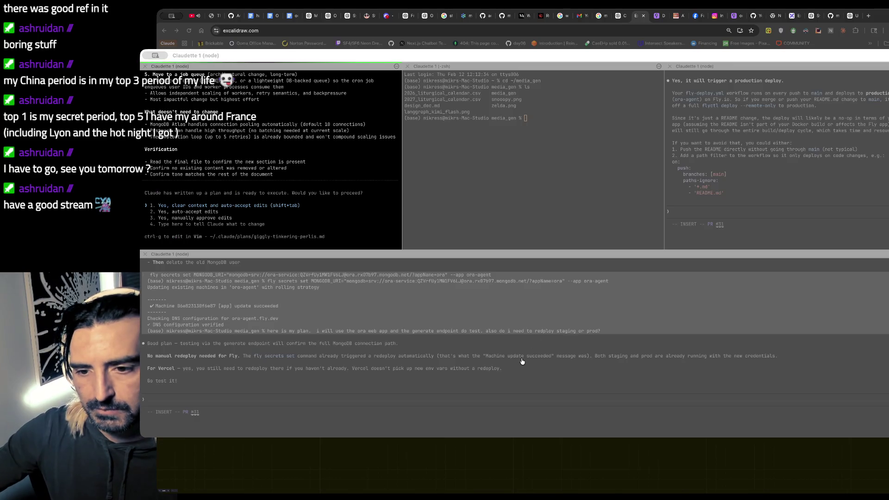
scroll(287, 220, up, 3)
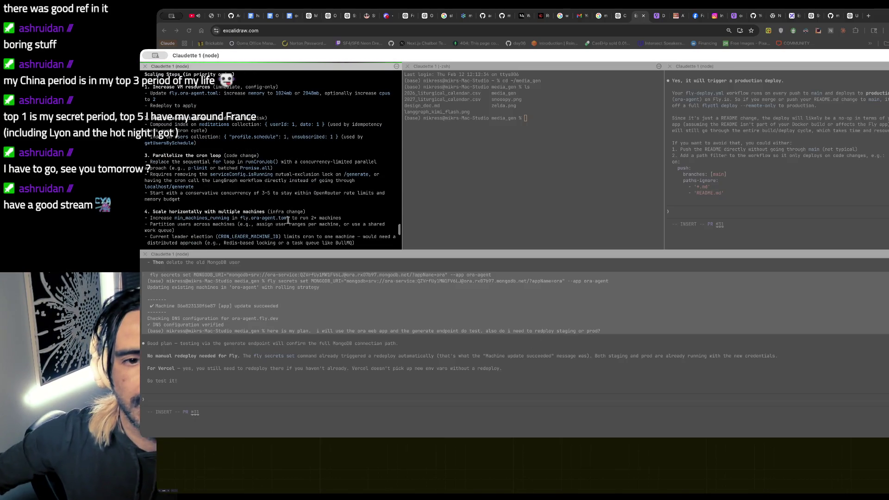
scroll(287, 220, up, 3)
scroll(288, 221, up, 3)
scroll(288, 220, down, 3)
scroll(287, 220, down, 3)
scroll(287, 209, down, 3)
- Reject Claude's code plan, asking only for brief 500+ user scaling notes in the handoff markdown, then return to notes
key(Down)
key(Down)
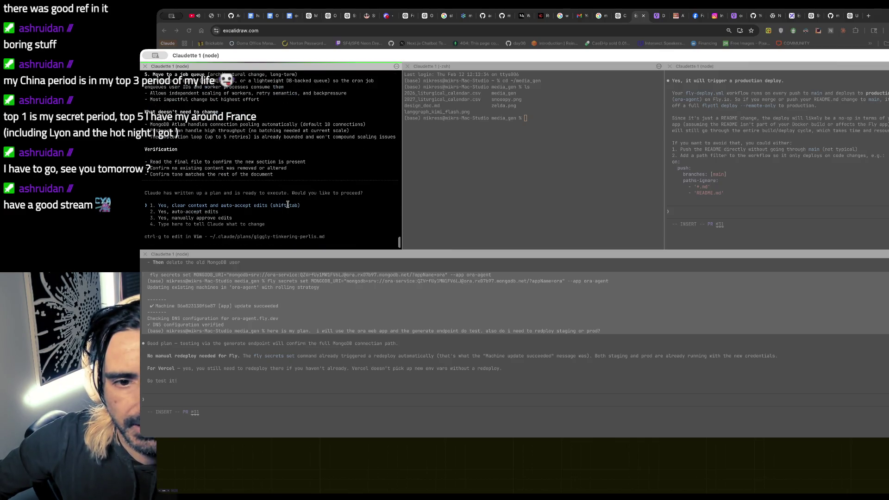
key(Down)
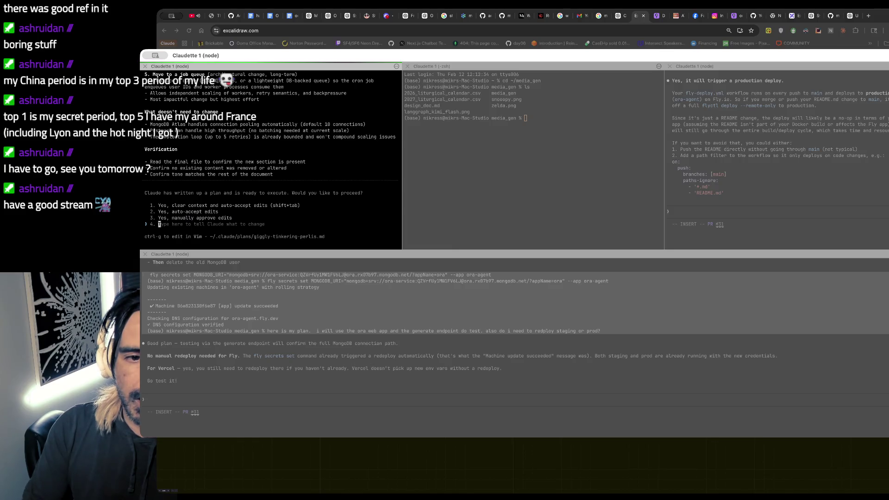
text(No, )
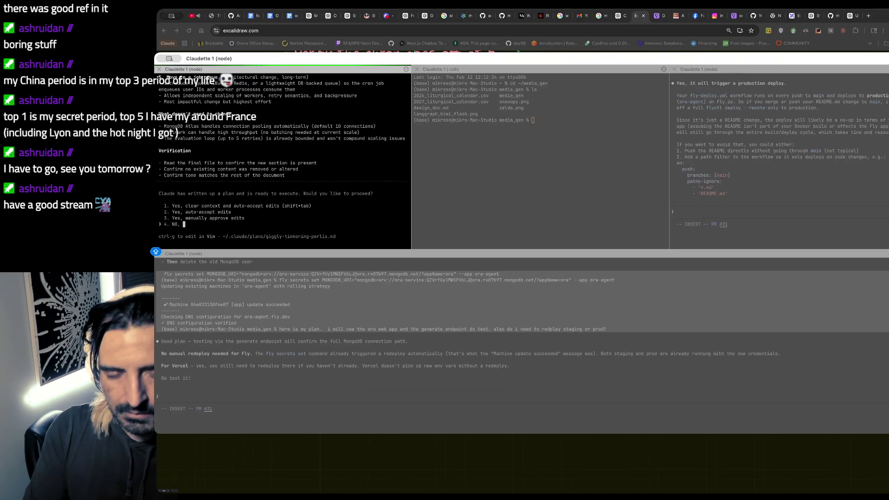
text(I w)
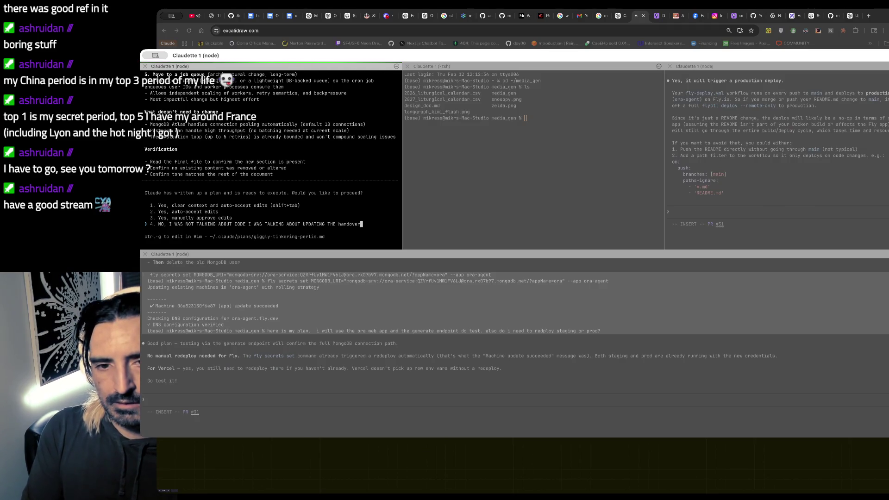
text(rkdown file with a few setnences about options to scale when you have over)
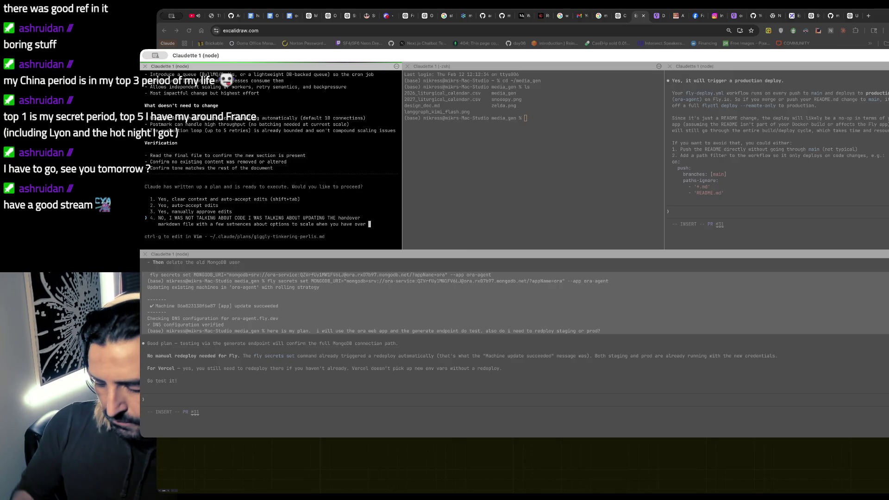
text(500 users)
key(Return)
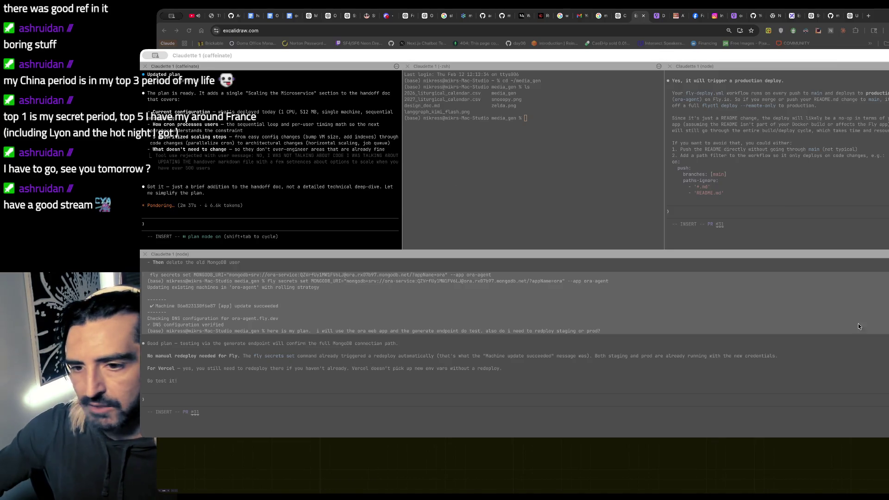
key(super+Tab)
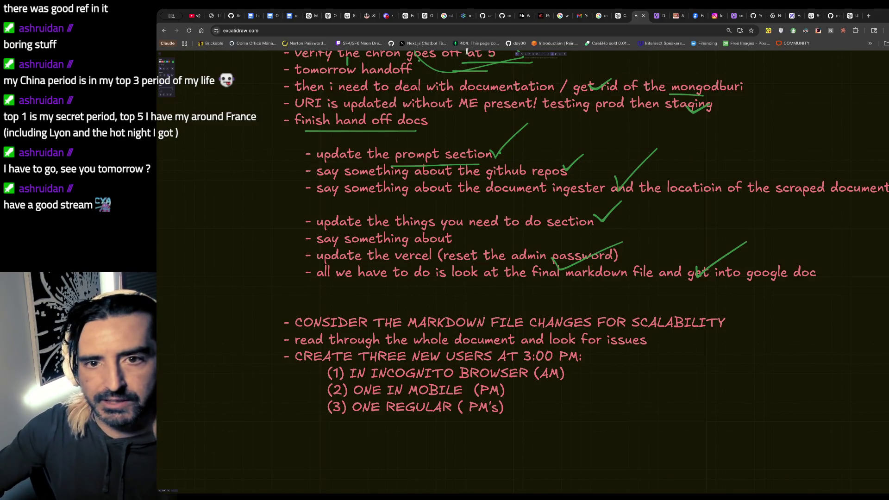
- Retitle the second handoff doc to 'ORA — Production Handoff (final copy)'
click(276, 17)
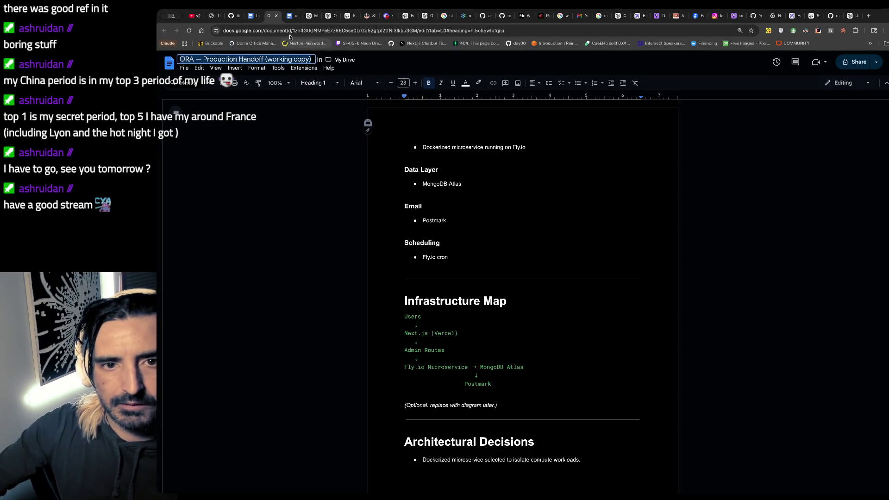
click(287, 17)
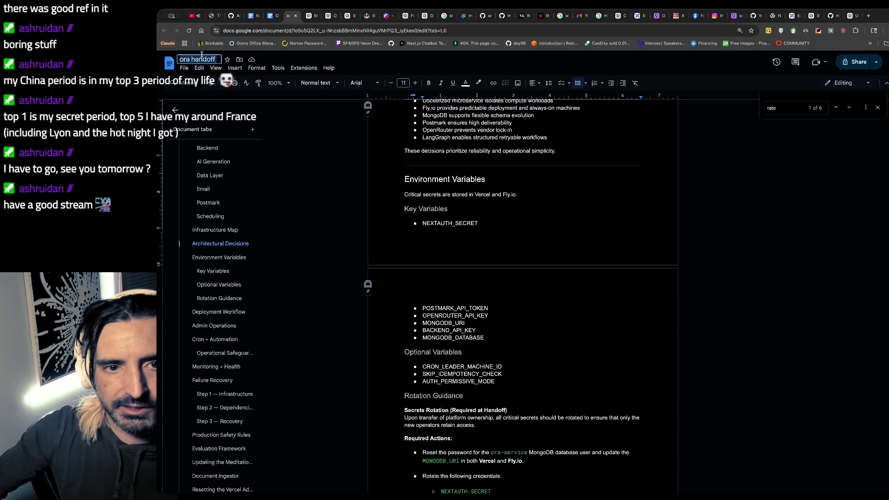
click(292, 59)
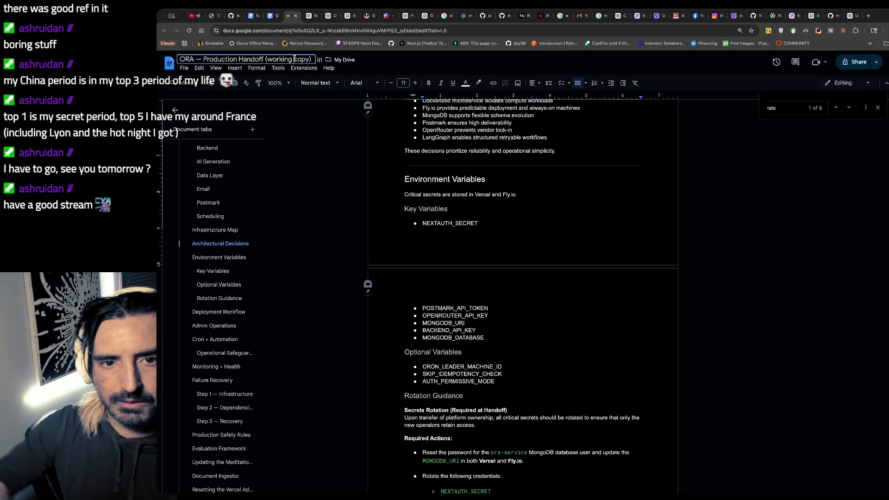
key(BackSpace)
key(BackSpace)
key(BackSpace)
key(BackSpace)
key(BackSpace)
key(BackSpace)
text(final)
click(271, 16)
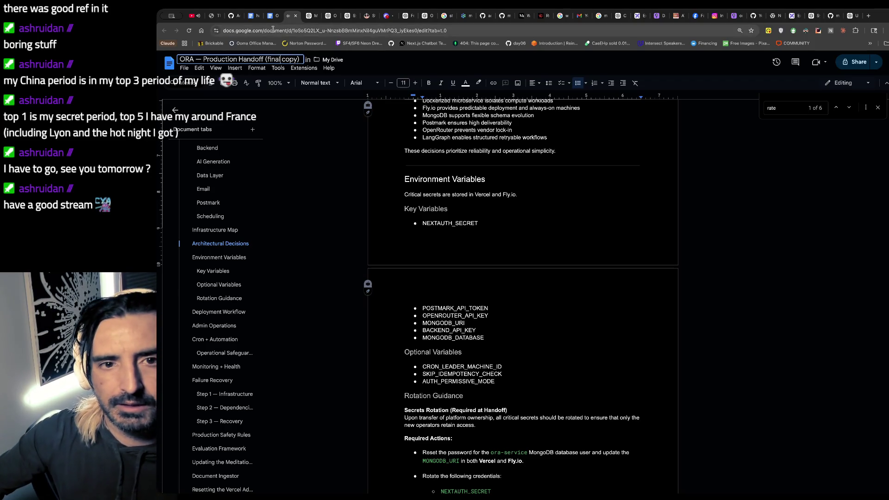
click(276, 15)
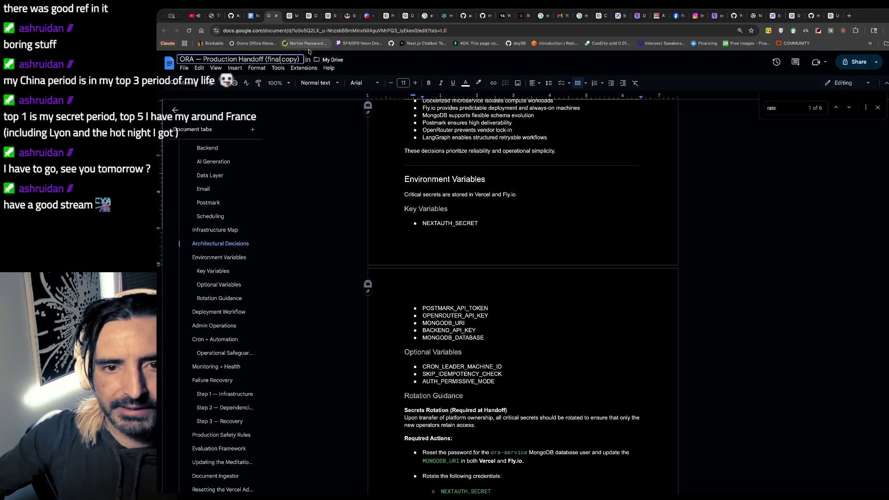
scroll(494, 179, up, 5)
scroll(494, 180, up, 5)
scroll(494, 180, up, 5)
scroll(494, 179, down, 1)
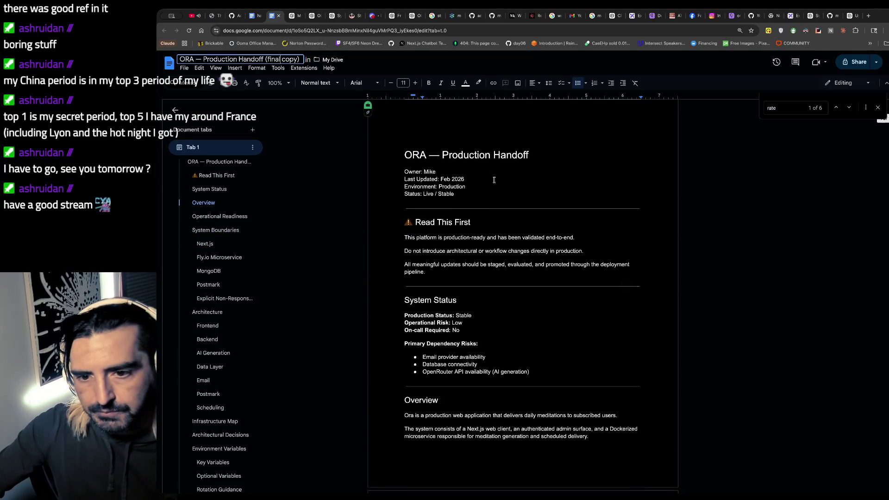
scroll(490, 217, down, 1)
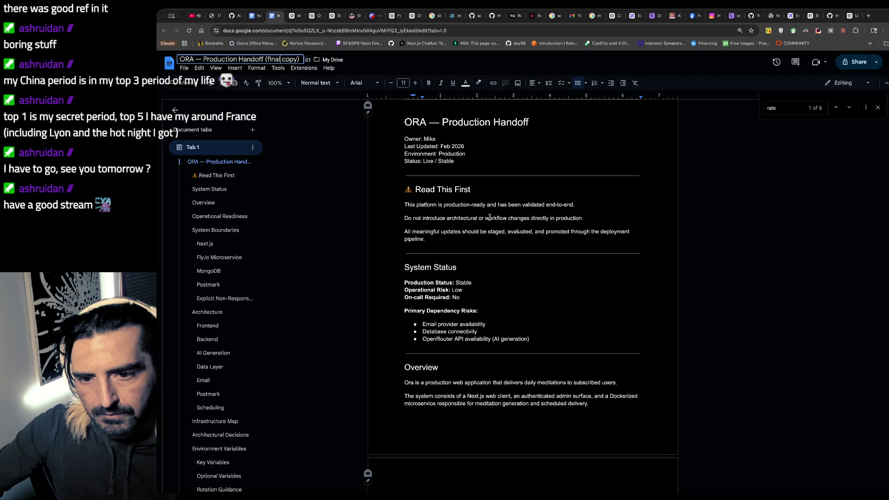
scroll(481, 223, down, 1)
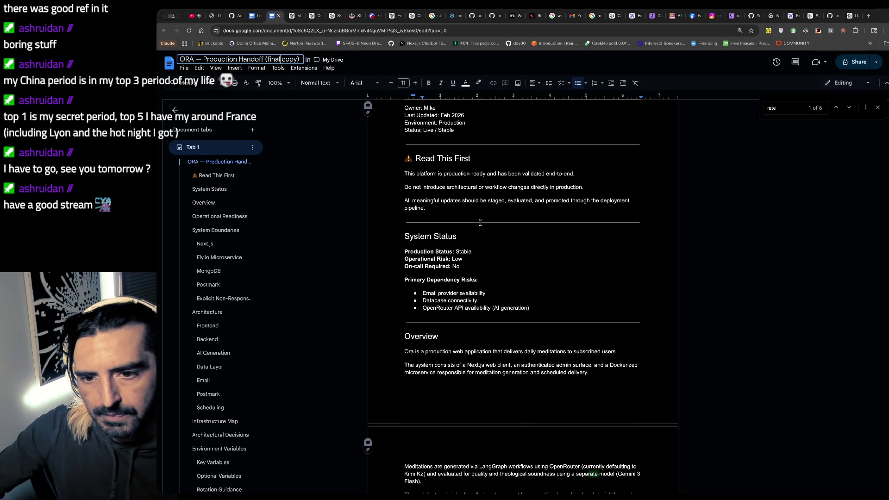
drag(480, 222, 459, 200)
scroll(455, 205, down, 1)
scroll(447, 211, down, 1)
scroll(446, 210, down, 1)
scroll(438, 215, down, 1)
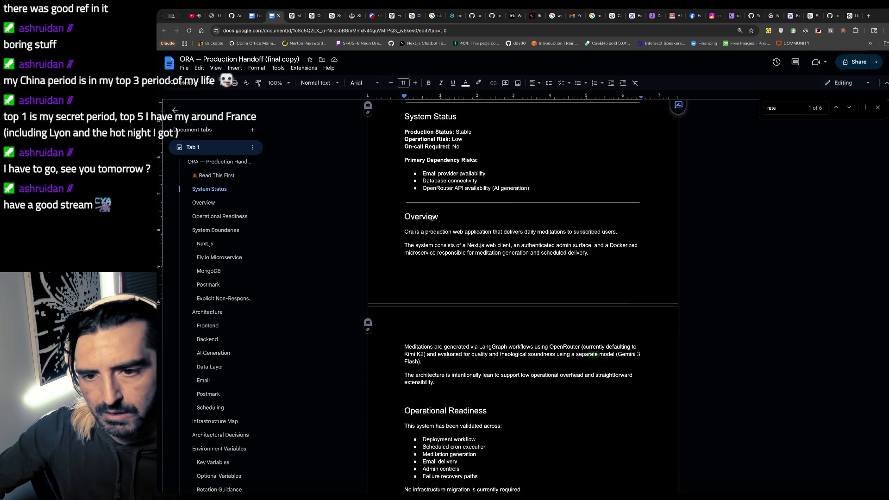
scroll(431, 218, down, 1)
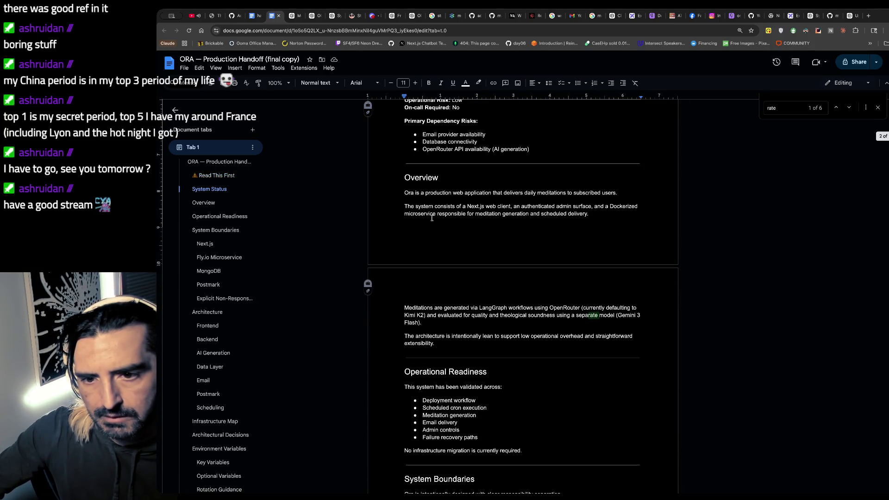
scroll(432, 217, down, 1)
scroll(431, 218, down, 1)
- Read the Overview and Fly.io Microservice sections on the way down to Rotation Guidance
drag(425, 151, 503, 211)
scroll(503, 212, down, 1)
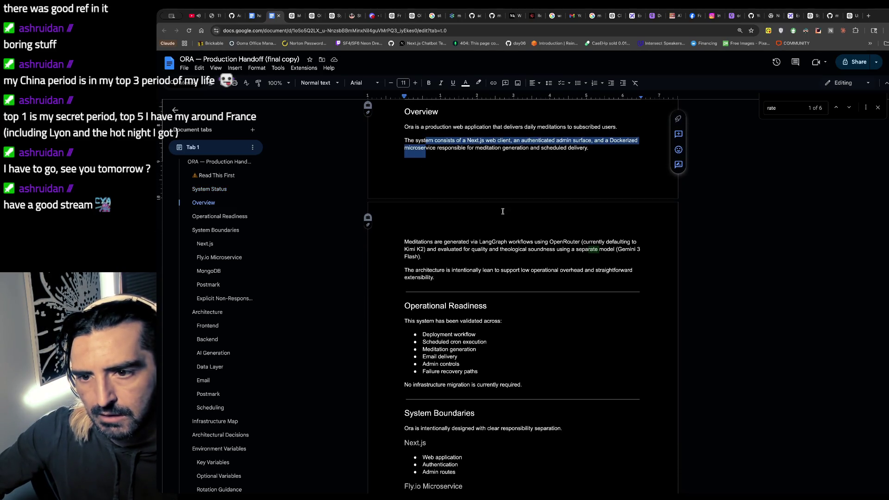
scroll(503, 211, down, 1)
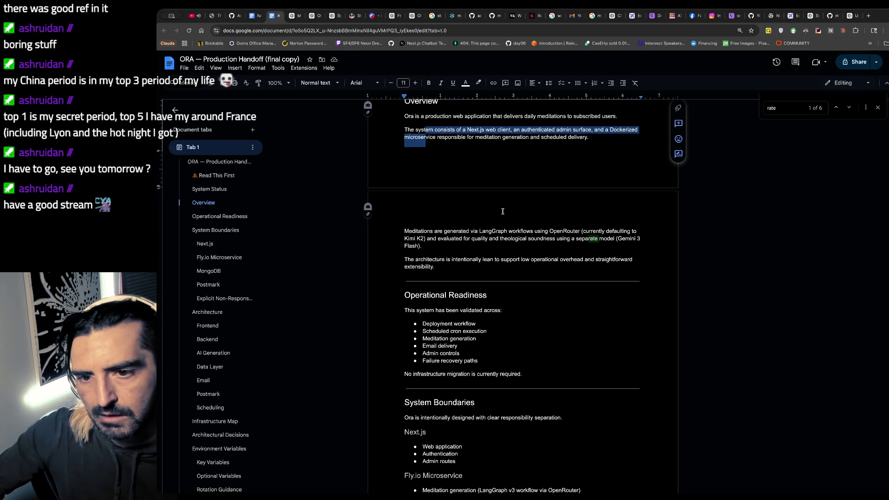
scroll(503, 211, down, 2)
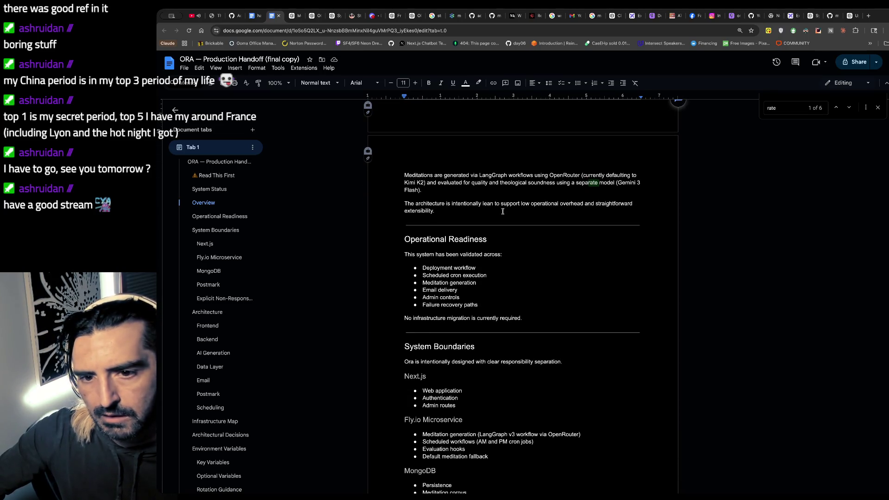
scroll(503, 212, down, 1)
scroll(503, 212, down, 1)
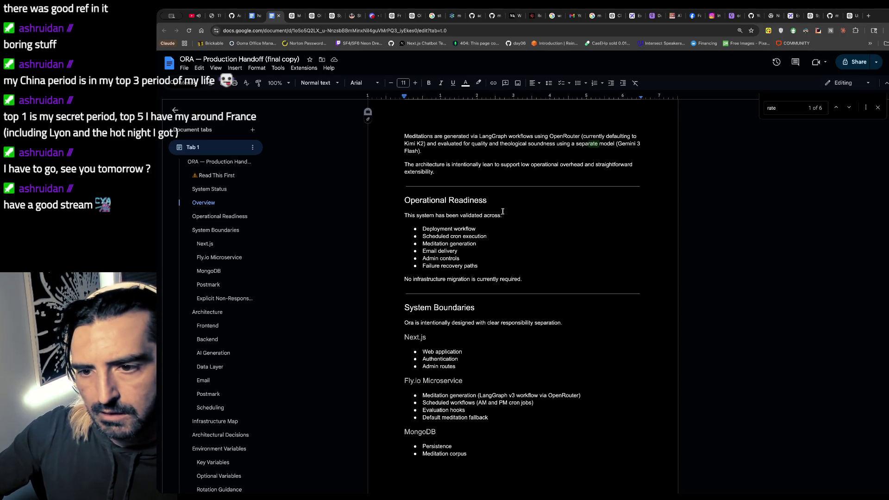
scroll(502, 211, down, 1)
scroll(503, 211, down, 1)
scroll(502, 211, down, 1)
scroll(502, 211, down, 1)
scroll(503, 211, down, 1)
scroll(502, 211, down, 1)
scroll(503, 212, down, 1)
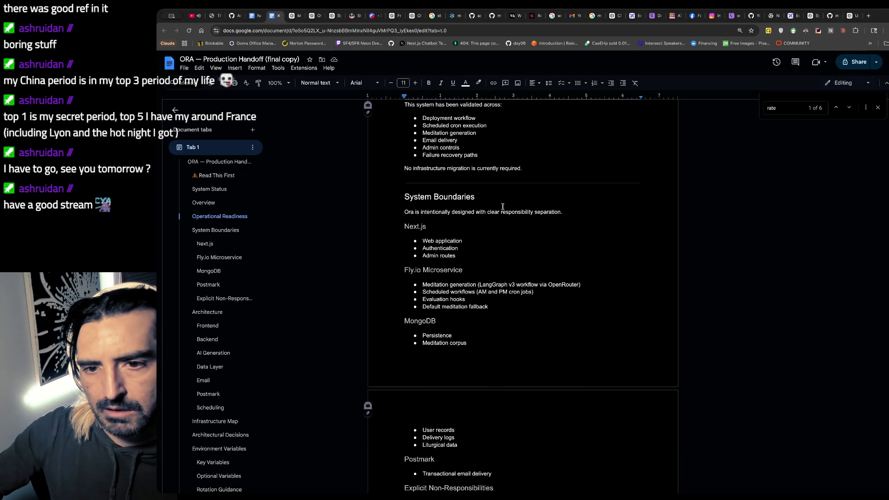
scroll(502, 207, down, 1)
scroll(502, 206, down, 1)
scroll(503, 206, down, 1)
scroll(502, 206, down, 1)
scroll(502, 206, down, 1)
scroll(503, 207, down, 1)
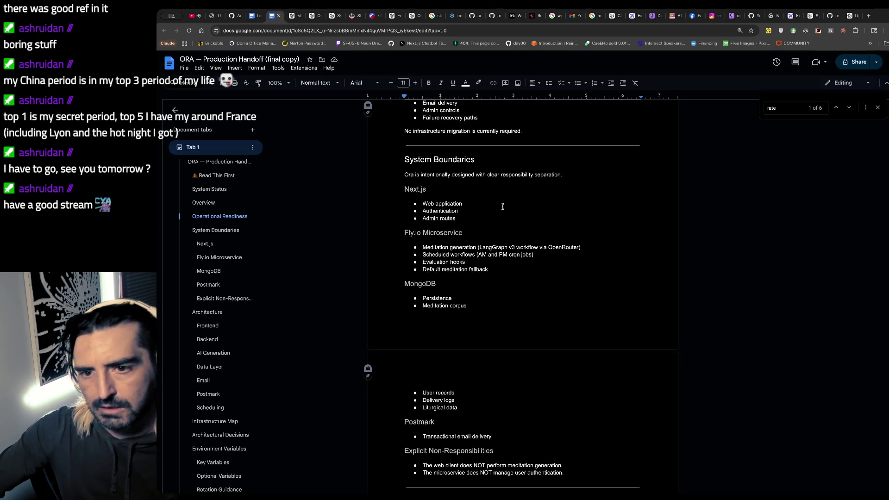
scroll(502, 207, down, 4)
scroll(502, 207, down, 2)
scroll(502, 206, down, 1)
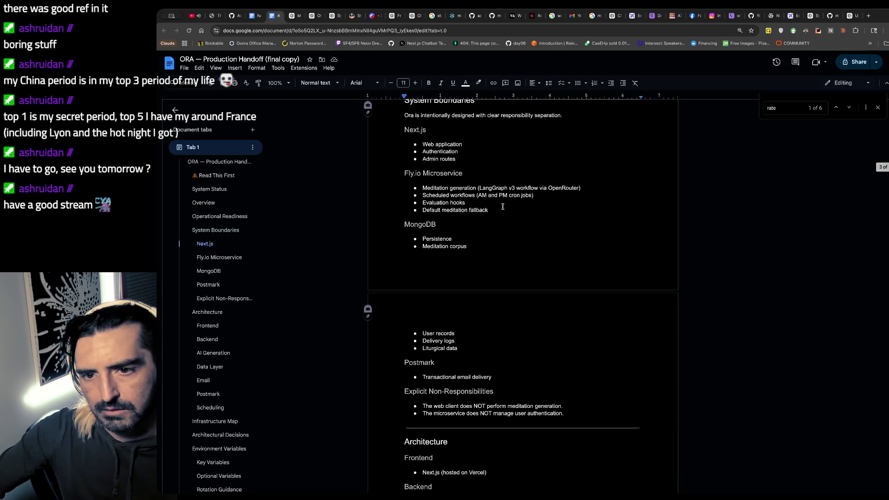
scroll(503, 207, down, 2)
scroll(502, 206, down, 2)
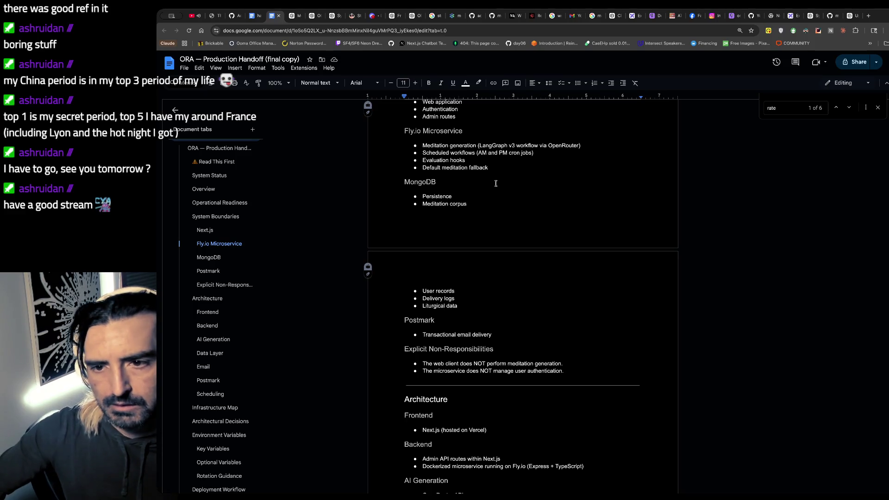
scroll(496, 183, down, 1)
scroll(496, 184, down, 1)
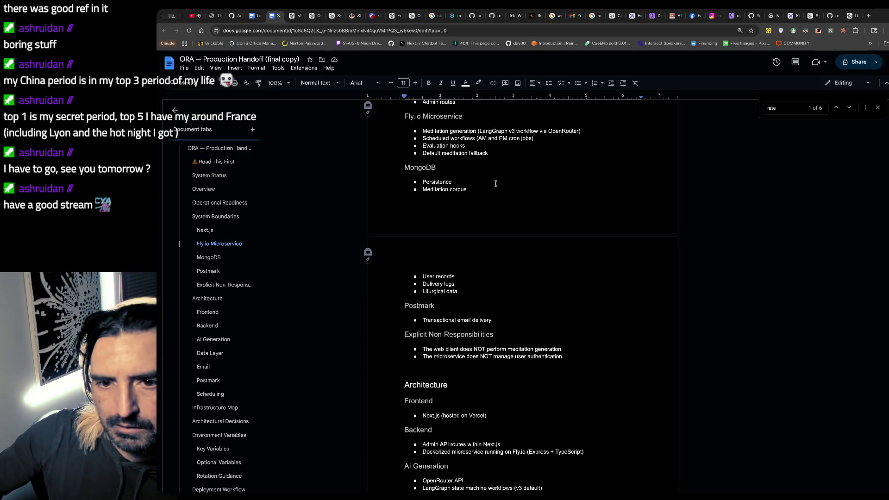
scroll(496, 183, down, 1)
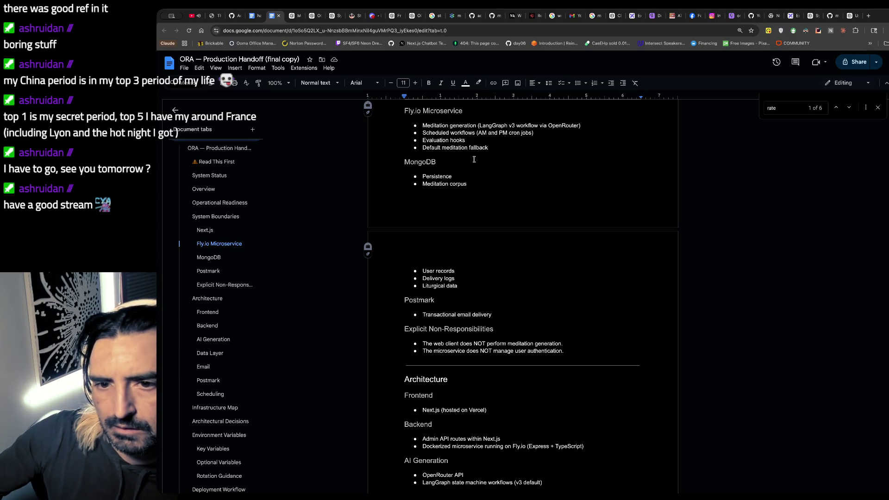
scroll(475, 159, down, 1)
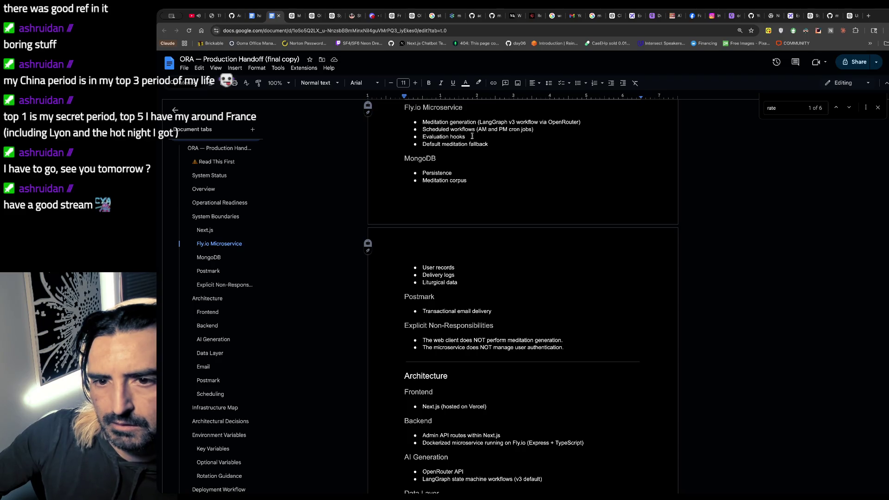
shift+click(474, 145)
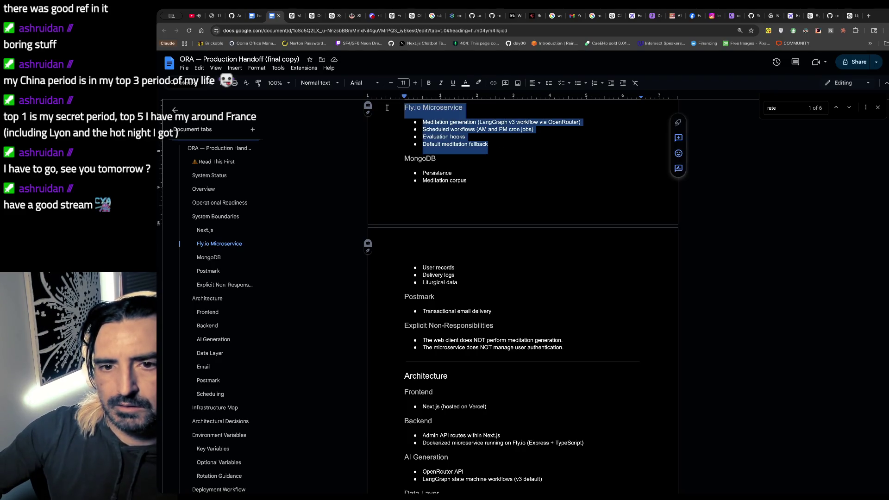
click(480, 152)
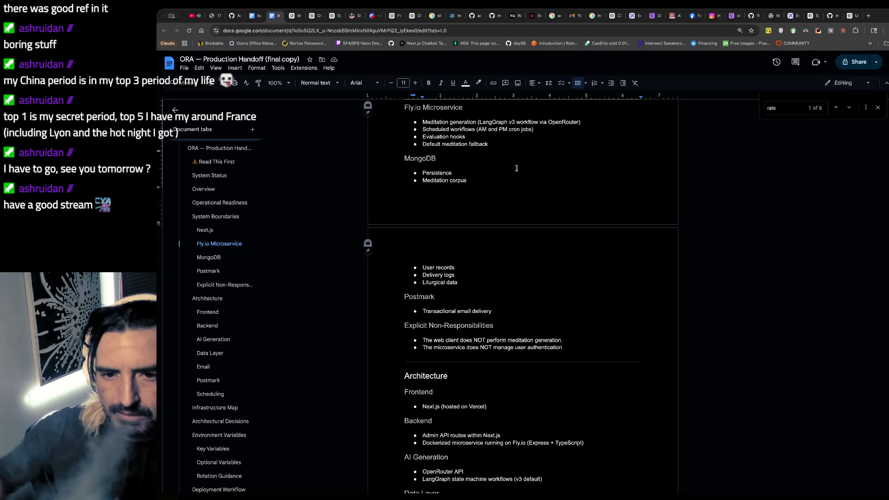
scroll(516, 168, down, 1)
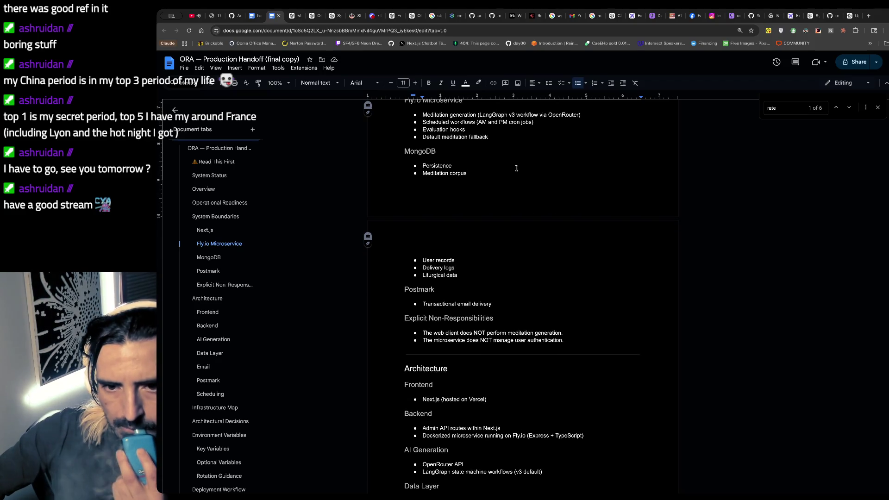
scroll(516, 168, down, 2)
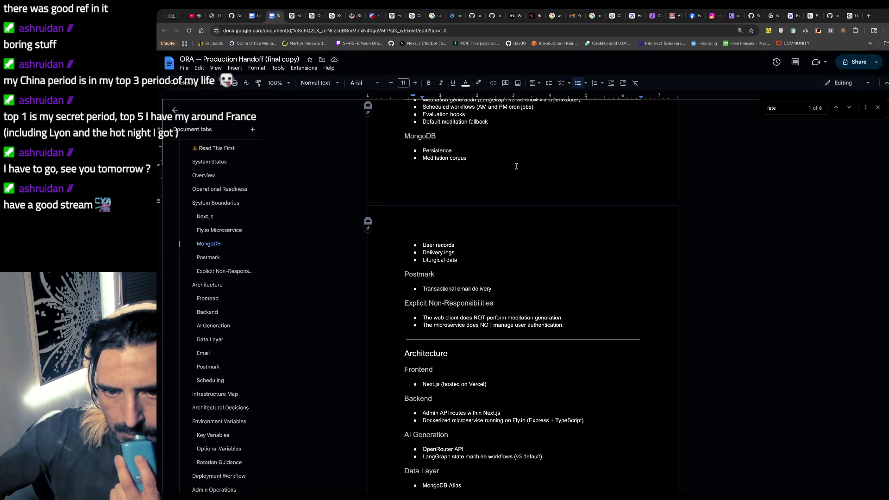
scroll(516, 166, down, 1)
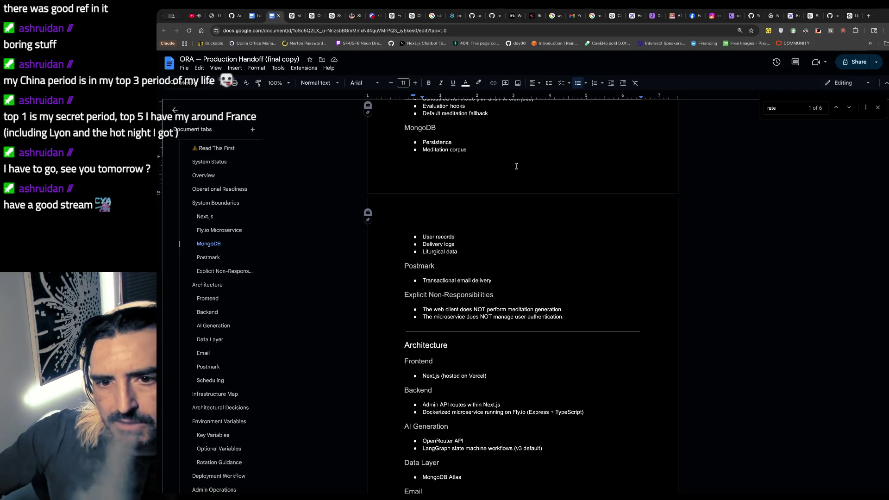
scroll(517, 167, down, 1)
scroll(516, 167, down, 1)
scroll(517, 168, down, 2)
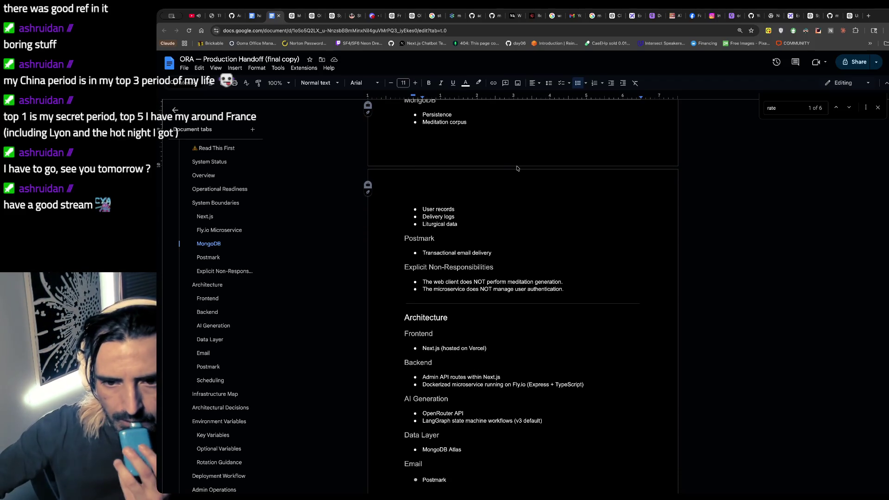
scroll(516, 168, down, 3)
scroll(516, 167, down, 1)
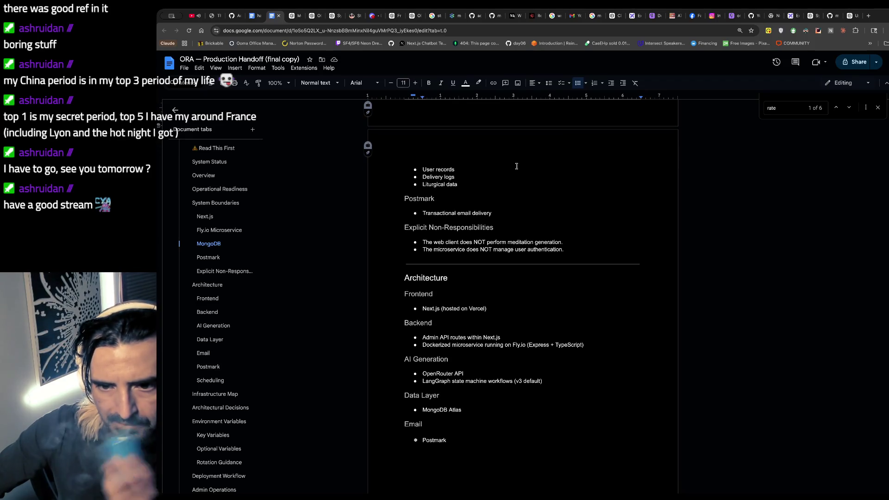
scroll(516, 165, down, 1)
scroll(516, 166, down, 1)
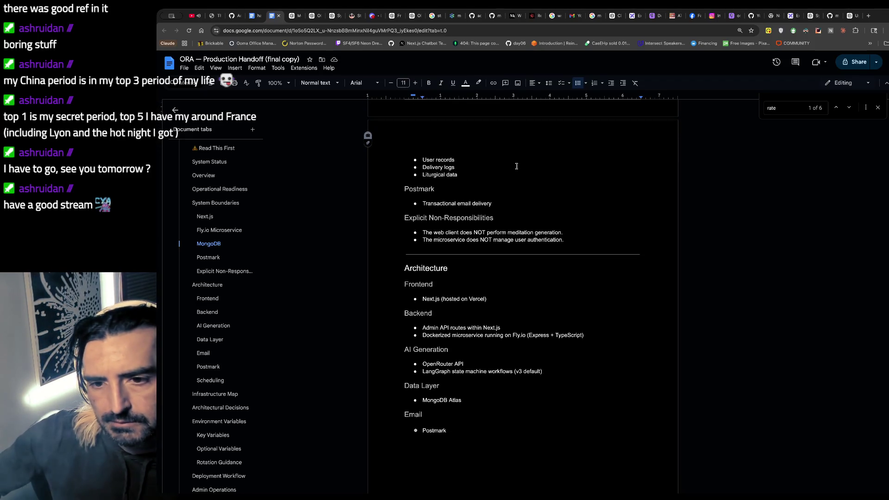
scroll(516, 166, down, 1)
scroll(517, 167, down, 1)
scroll(516, 166, down, 1)
scroll(516, 166, down, 1)
scroll(516, 166, down, 1)
scroll(501, 218, down, 1)
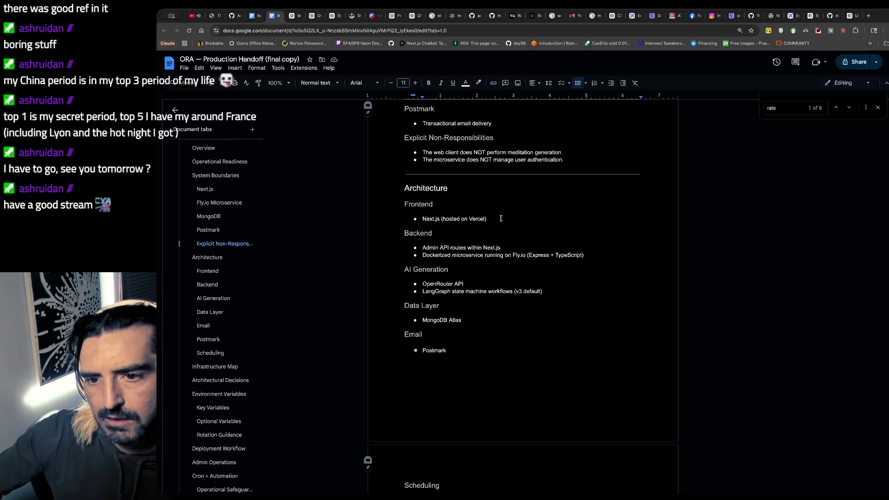
scroll(502, 219, down, 1)
scroll(501, 218, down, 2)
scroll(501, 219, down, 2)
scroll(501, 218, down, 2)
scroll(501, 219, down, 1)
scroll(502, 218, down, 3)
scroll(501, 218, down, 3)
scroll(501, 218, down, 1)
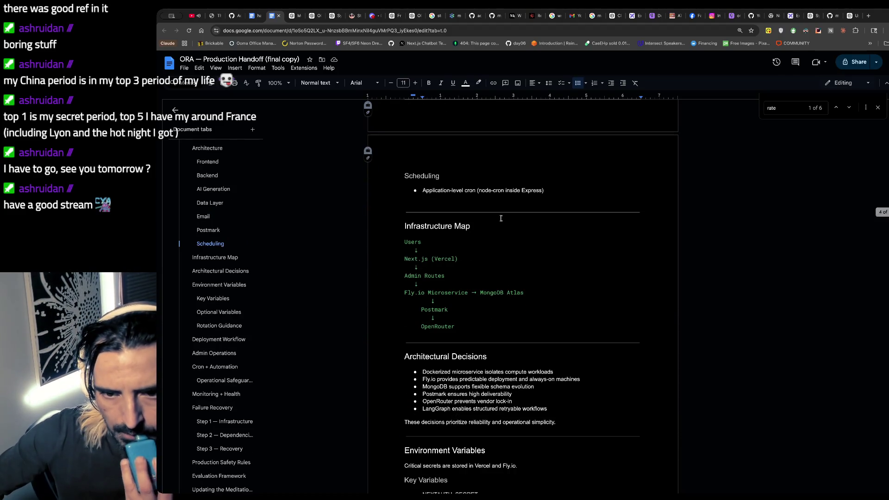
scroll(501, 219, down, 2)
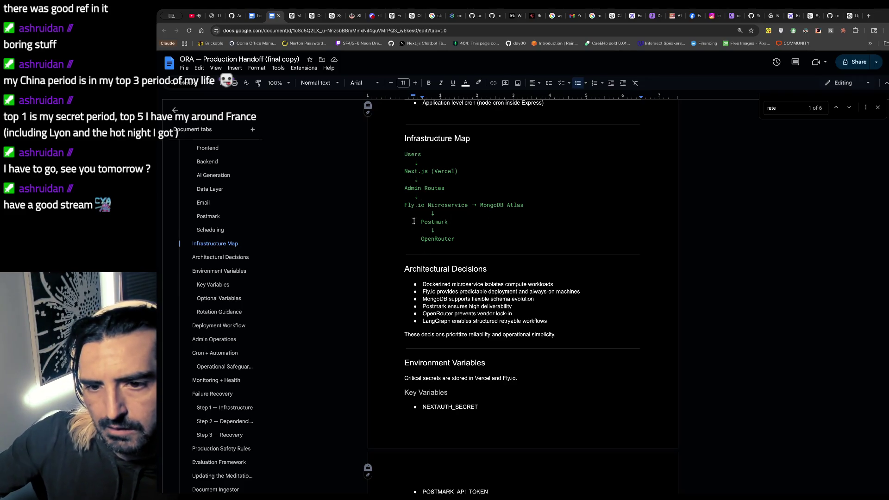
scroll(414, 223, down, 2)
scroll(414, 225, up, 1)
scroll(414, 224, down, 3)
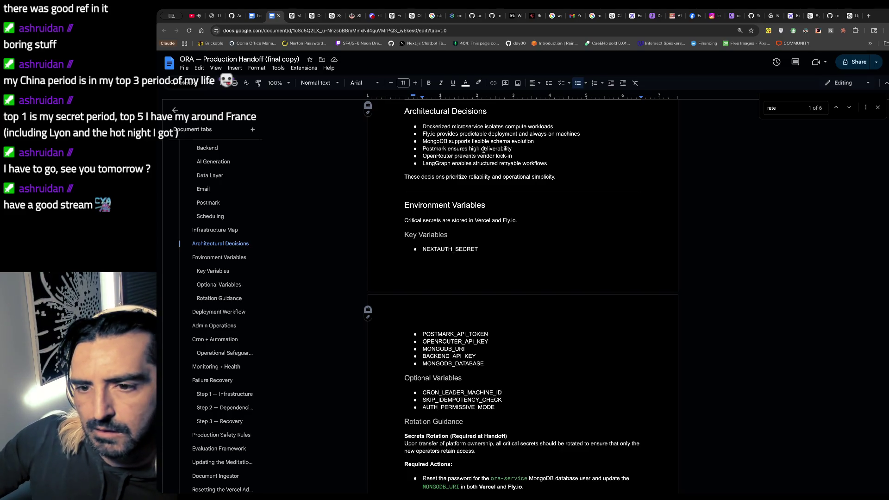
scroll(458, 148, down, 1)
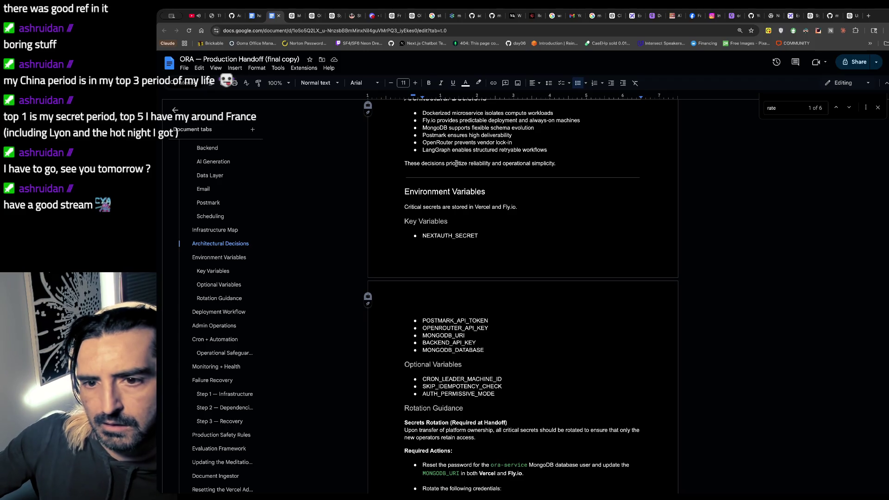
scroll(457, 163, down, 1)
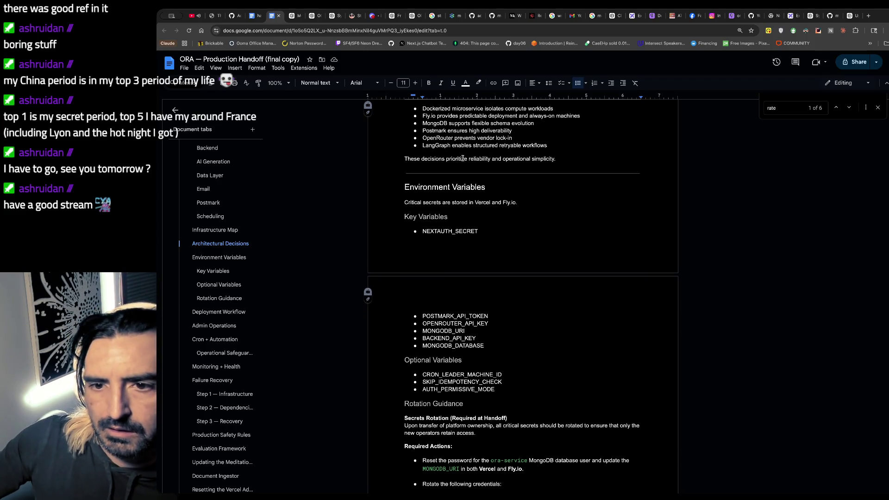
scroll(500, 139, down, 1)
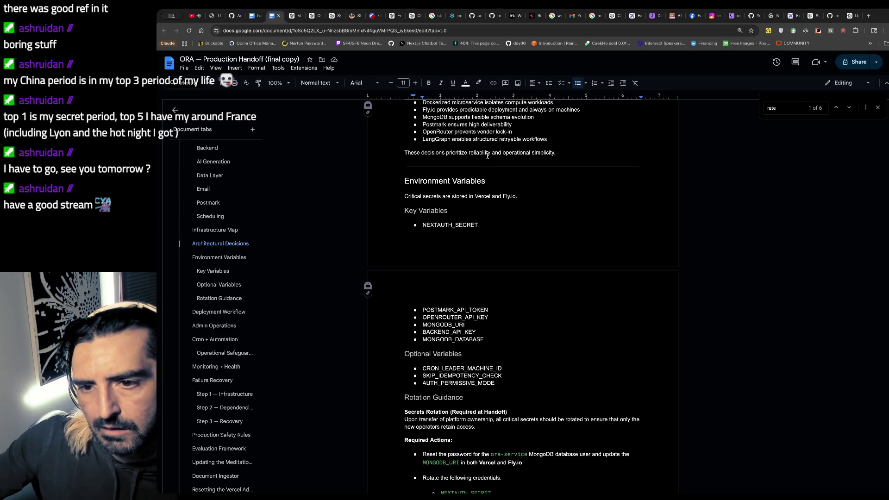
scroll(493, 147, down, 1)
scroll(487, 156, down, 1)
scroll(488, 156, down, 1)
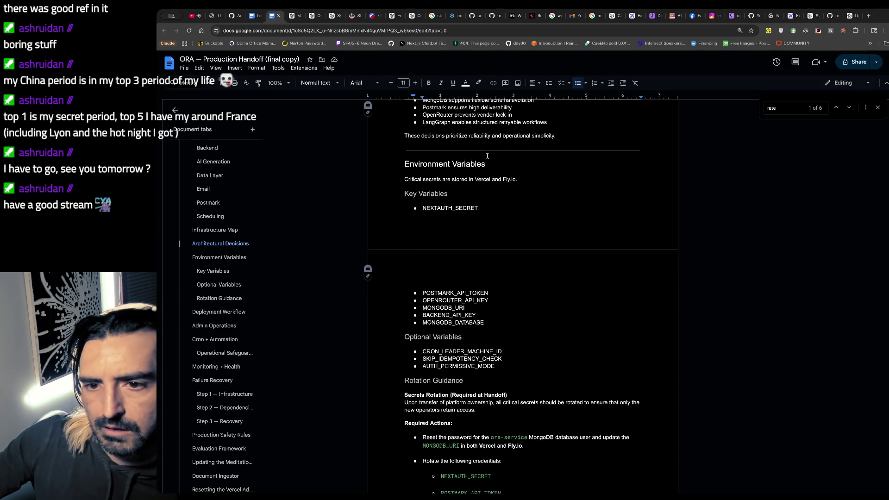
scroll(488, 154, down, 1)
scroll(489, 155, down, 1)
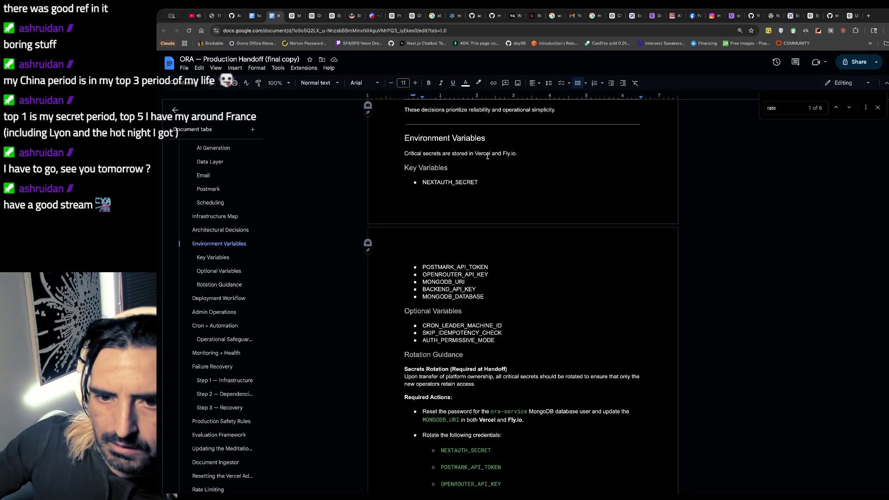
scroll(487, 157, down, 1)
scroll(486, 157, down, 1)
scroll(487, 157, down, 1)
scroll(486, 155, down, 1)
scroll(484, 156, down, 1)
scroll(484, 156, down, 1)
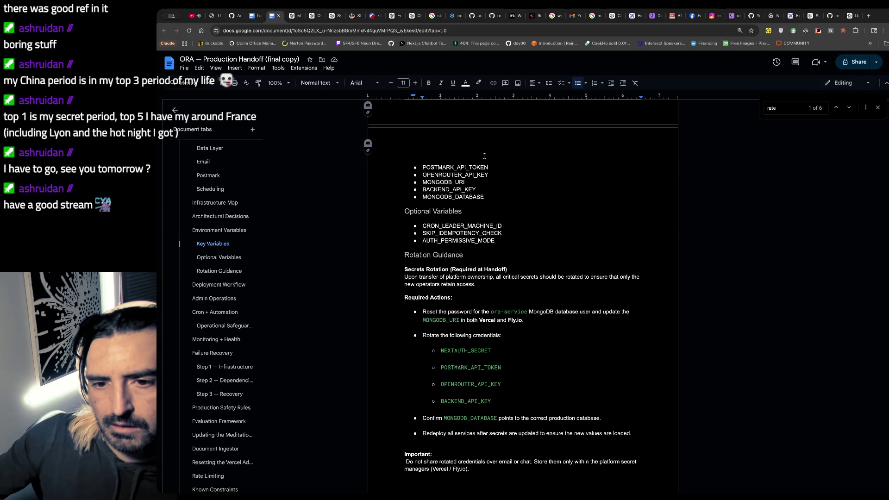
scroll(483, 155, down, 2)
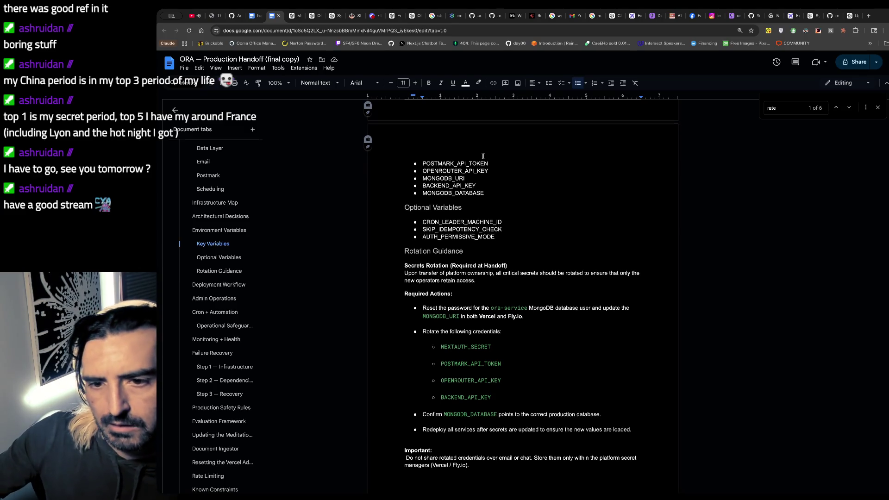
scroll(484, 156, down, 1)
scroll(484, 156, down, 2)
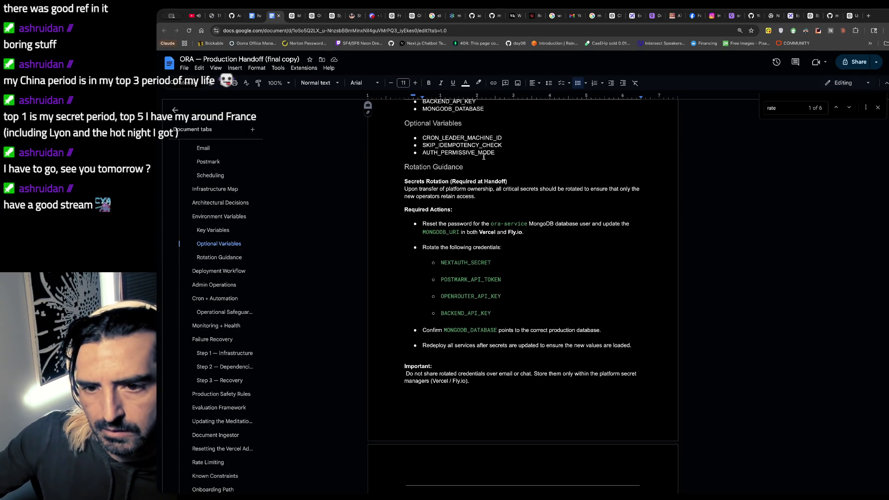
scroll(485, 156, down, 1)
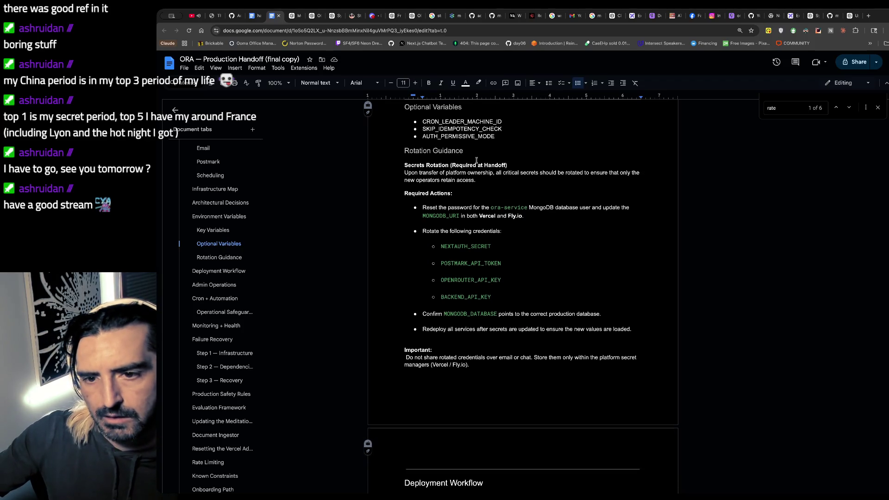
- Change the Secrets Rotation heading to 'Strongly Recommended at Handoff', copy the phrase and load chatgpt.com
click(477, 164)
key(BackSpace)
key(BackSpace)
key(BackSpace)
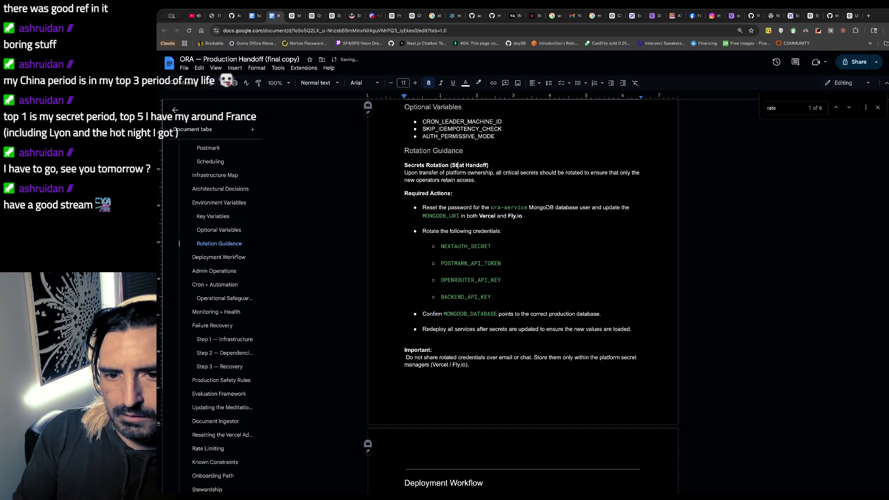
text(rongly r)
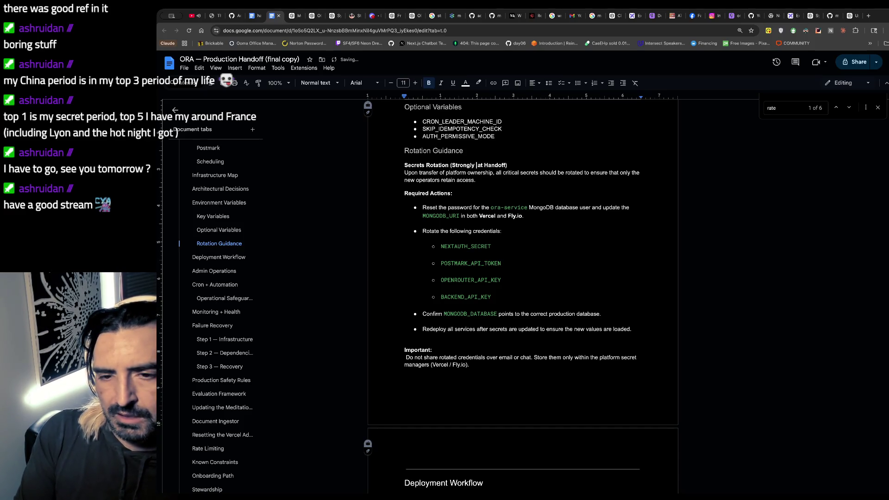
text(ommended)
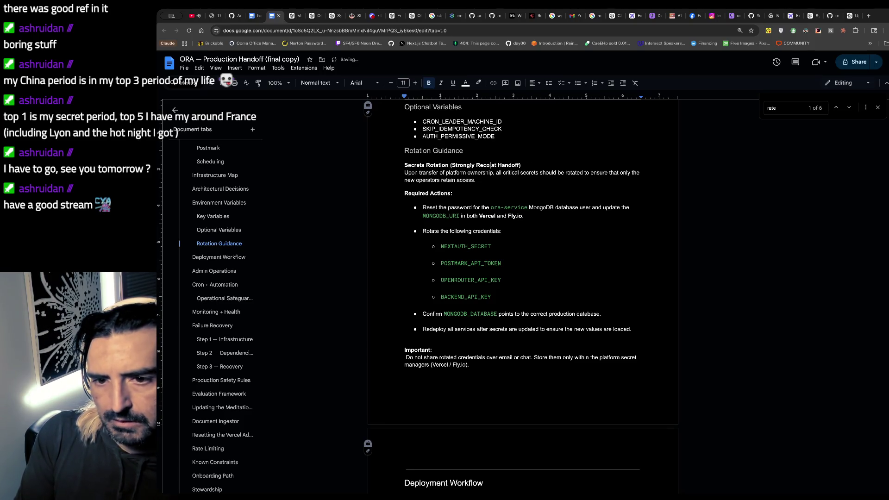
text(mended)
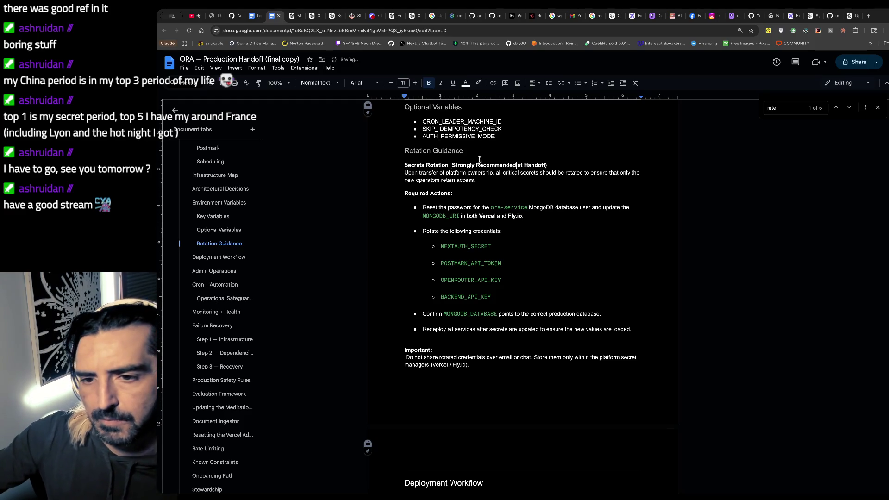
drag(518, 166, 452, 166)
key(ctrl+c)
key(ctrl+t)
text(chatgpt.com)
key(Return)
- Ask ChatGPT whether 'Strongly Recommended' is spelled right, then return to the handoff doc
key(ctrl+v)
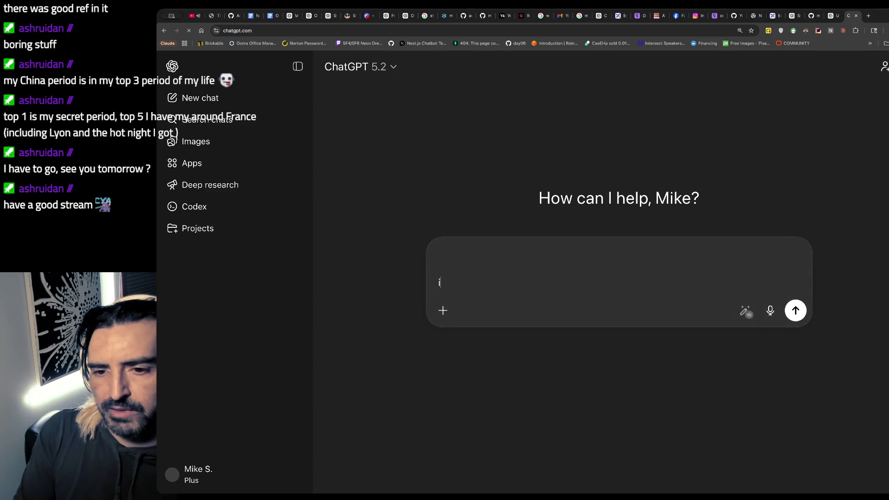
text(si)
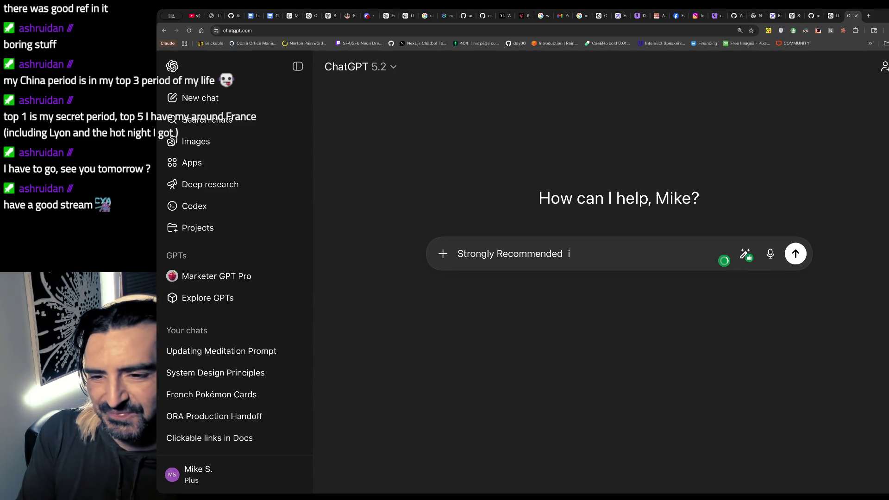
text(this spelled righ)
key(Return)
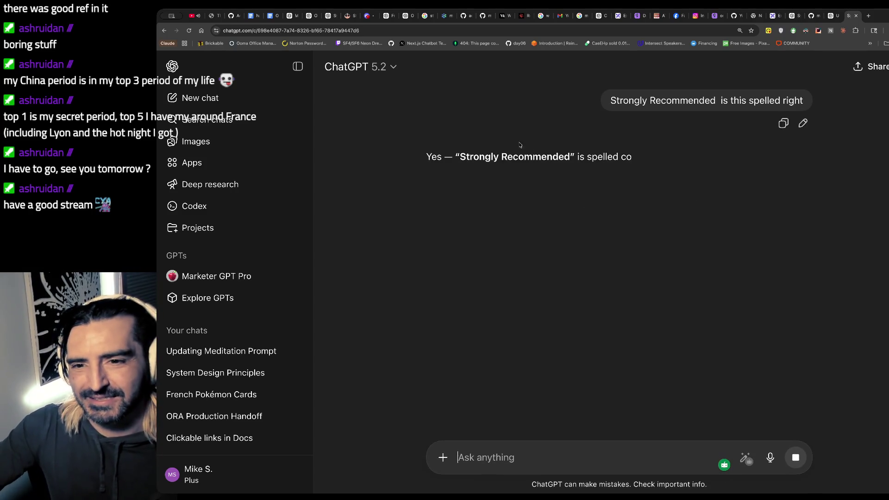
click(269, 16)
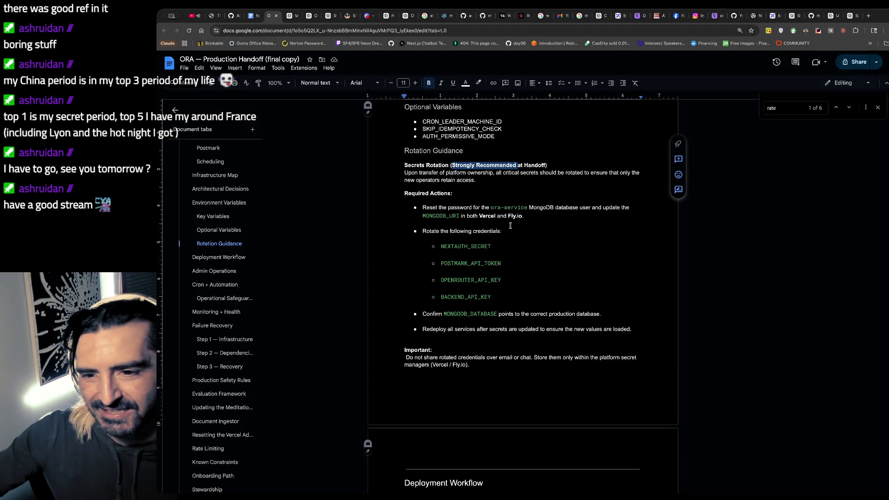
scroll(529, 233, down, 1)
scroll(521, 236, down, 1)
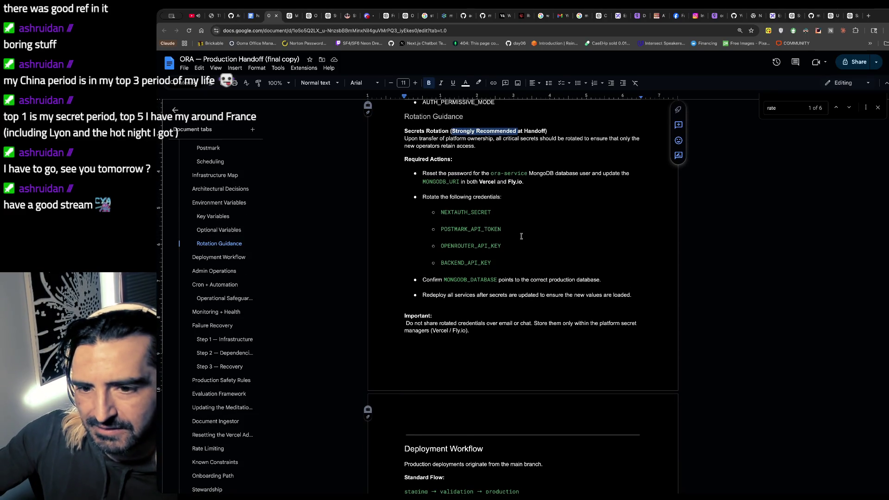
scroll(521, 236, down, 1)
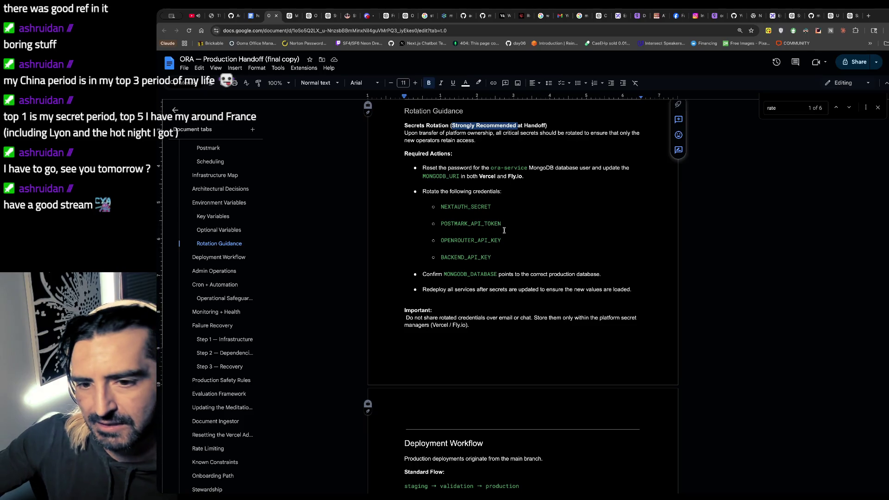
scroll(504, 230, down, 1)
scroll(505, 230, down, 1)
scroll(505, 229, down, 1)
scroll(504, 230, down, 1)
scroll(505, 230, down, 2)
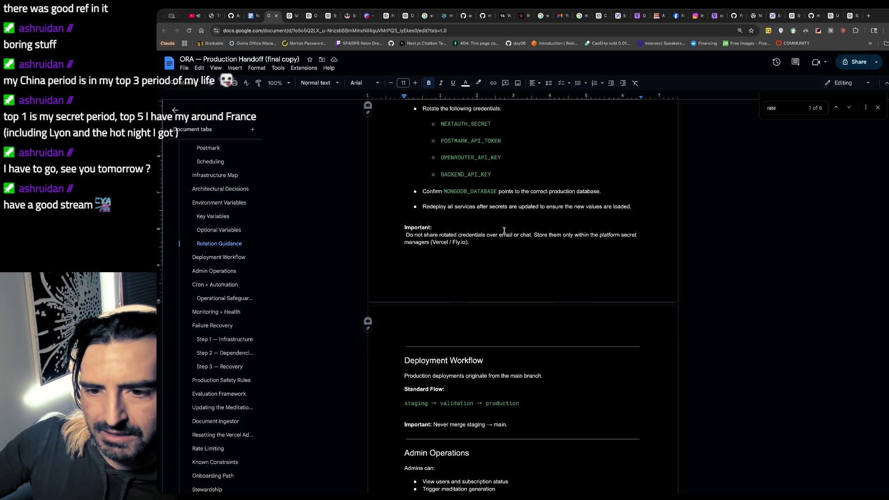
scroll(505, 230, down, 1)
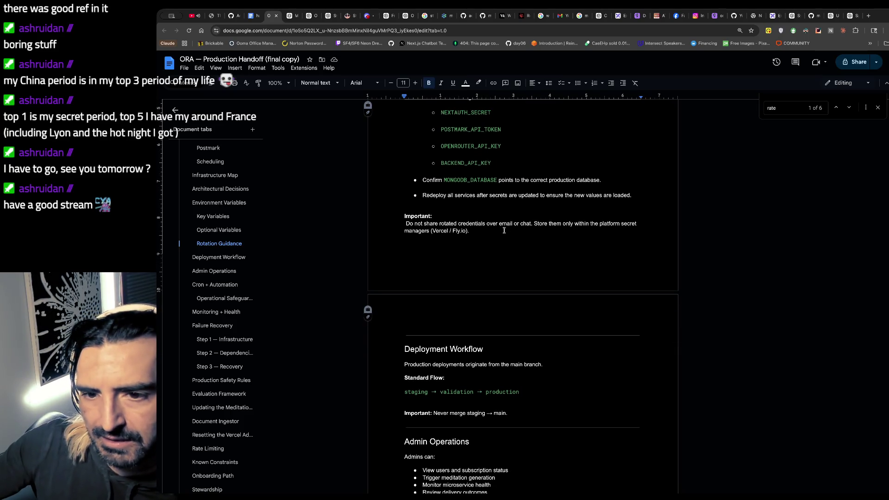
scroll(504, 230, down, 1)
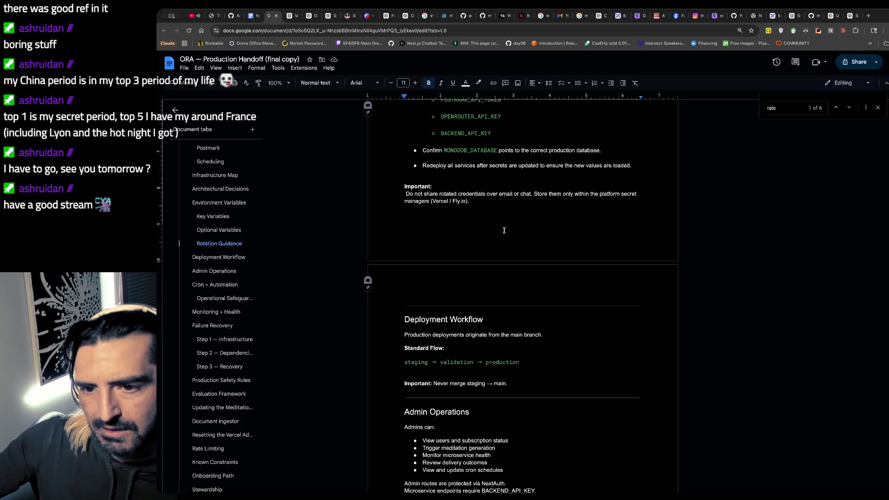
scroll(505, 231, down, 1)
scroll(504, 230, down, 1)
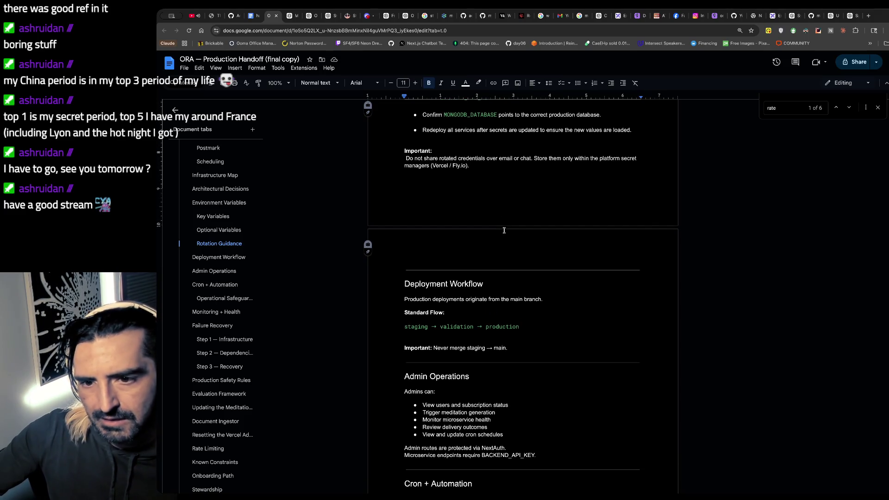
scroll(505, 230, down, 1)
scroll(504, 230, down, 1)
scroll(505, 230, down, 2)
scroll(504, 231, down, 1)
scroll(505, 231, down, 1)
scroll(505, 230, down, 1)
scroll(505, 230, down, 1)
scroll(505, 230, down, 1)
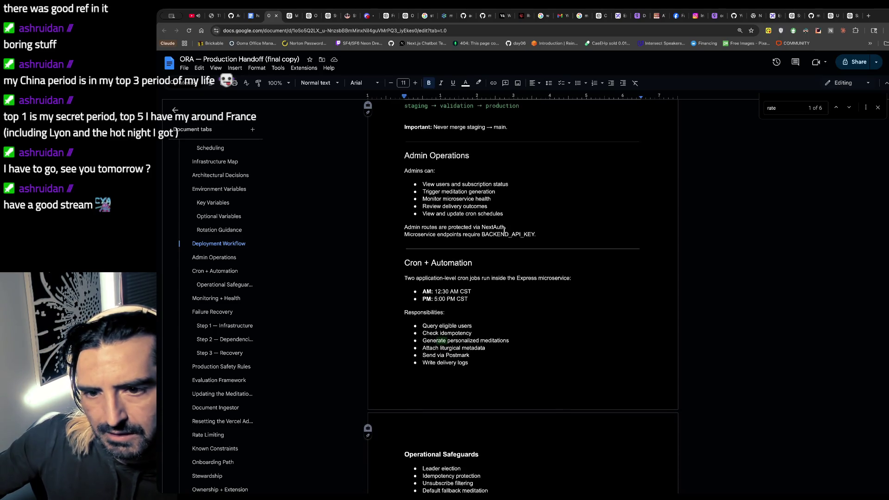
scroll(505, 229, down, 1)
scroll(504, 225, down, 1)
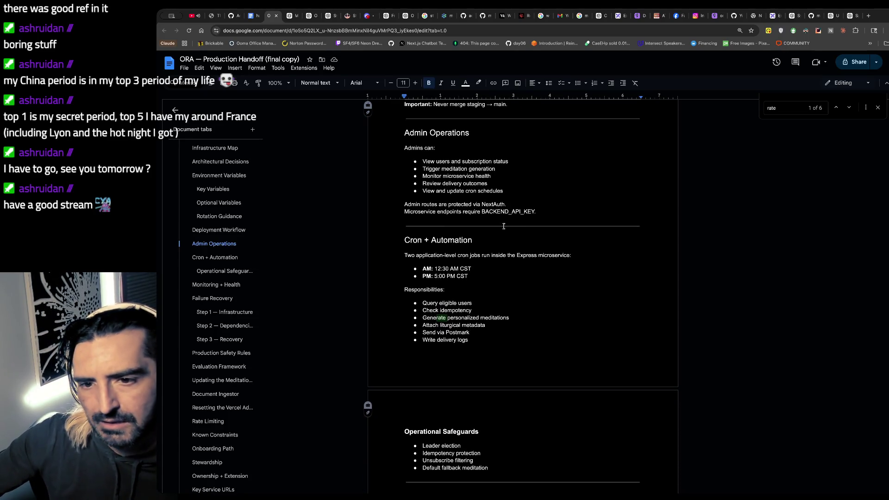
scroll(504, 226, down, 1)
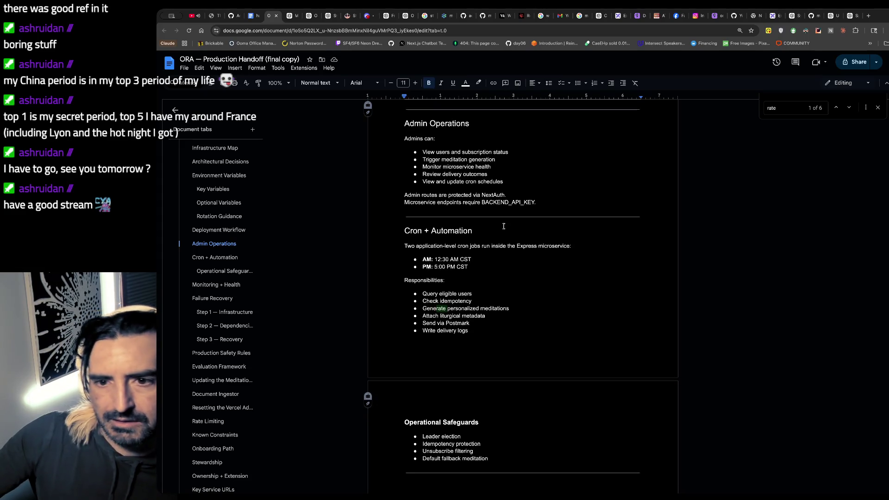
scroll(504, 226, down, 1)
scroll(504, 226, down, 2)
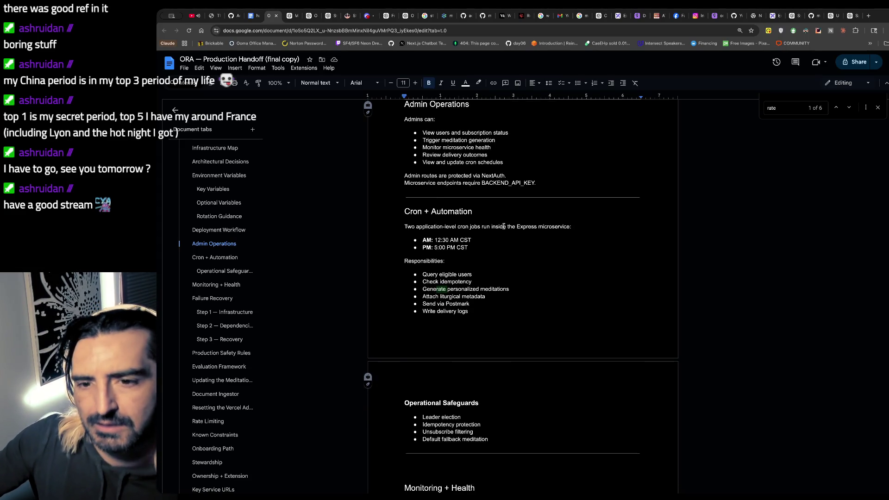
scroll(503, 226, down, 1)
scroll(504, 226, down, 1)
scroll(504, 225, down, 1)
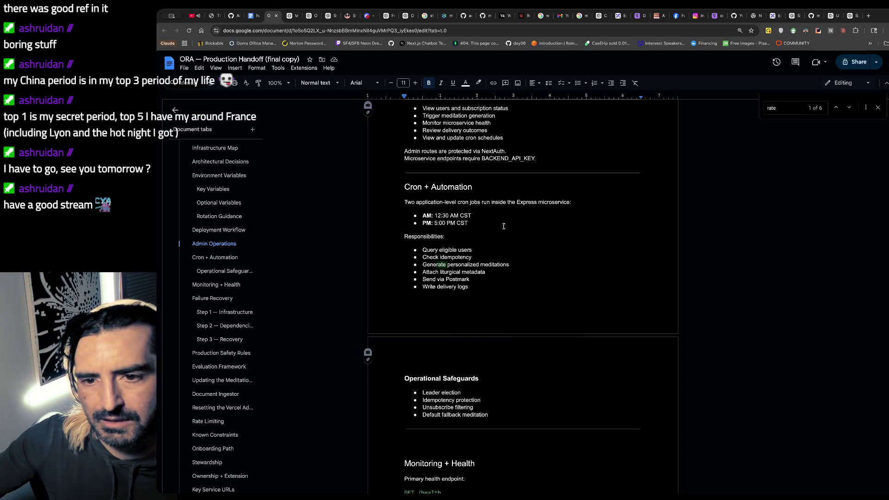
scroll(505, 224, down, 1)
scroll(504, 224, down, 1)
scroll(505, 224, down, 1)
scroll(504, 224, down, 1)
scroll(505, 225, down, 1)
scroll(504, 224, down, 1)
scroll(504, 223, down, 1)
scroll(504, 224, down, 1)
scroll(504, 224, down, 1)
scroll(504, 224, down, 1)
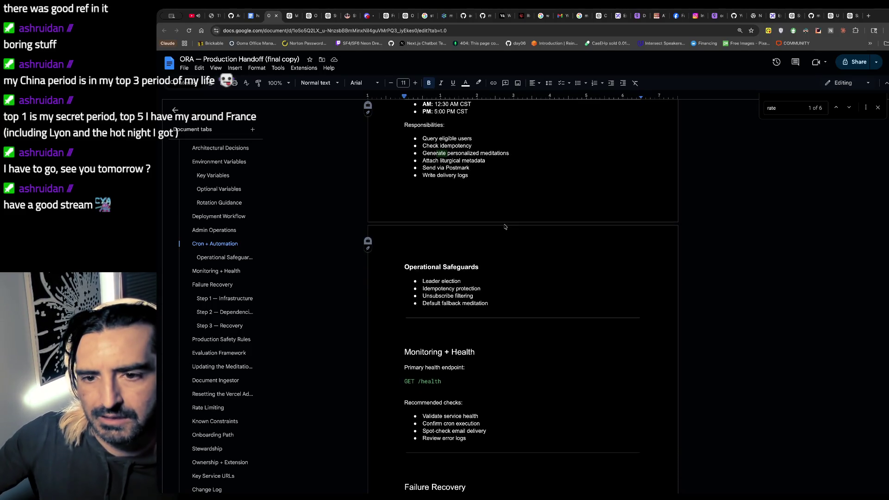
scroll(505, 224, down, 1)
scroll(504, 224, down, 1)
scroll(504, 223, down, 1)
scroll(505, 224, down, 1)
scroll(504, 224, down, 1)
scroll(504, 223, down, 1)
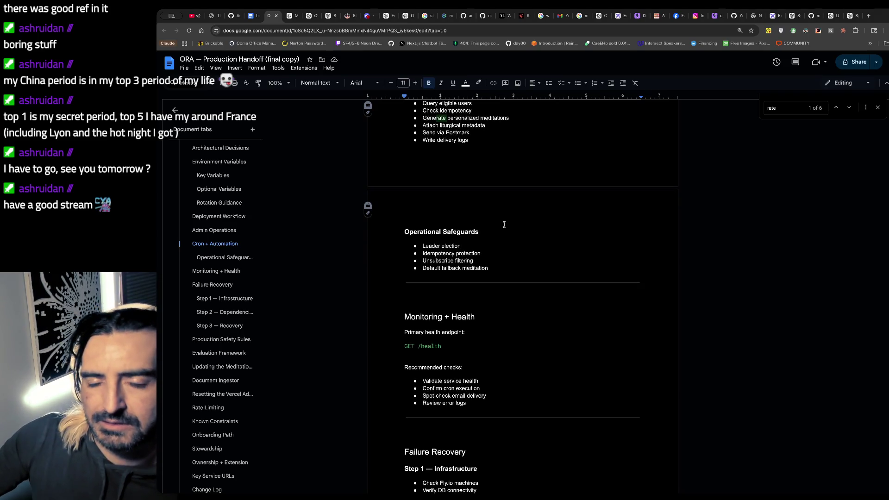
scroll(505, 224, down, 2)
scroll(504, 225, down, 1)
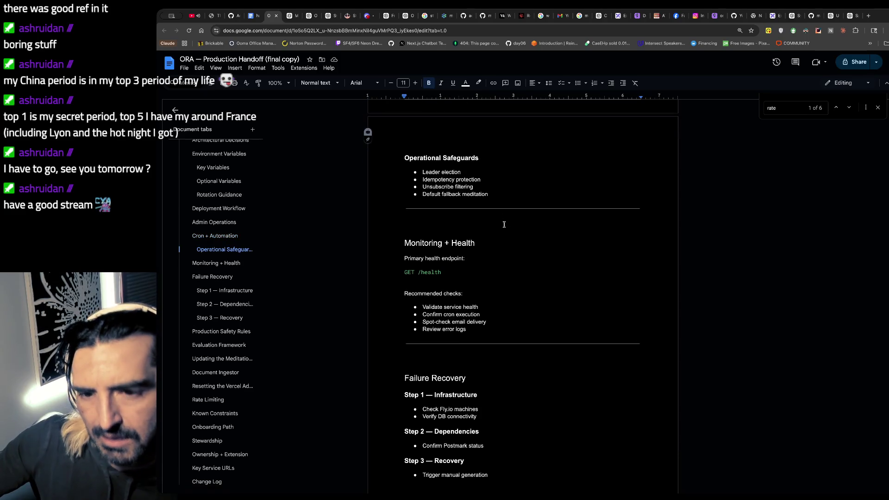
scroll(504, 224, down, 1)
scroll(505, 224, down, 2)
scroll(505, 224, down, 2)
scroll(504, 223, down, 1)
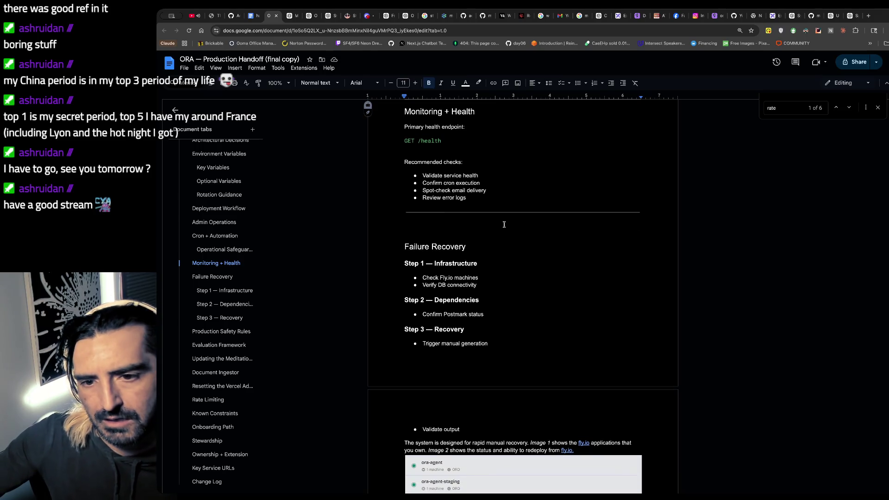
scroll(505, 224, down, 2)
scroll(505, 224, down, 1)
scroll(505, 223, down, 1)
scroll(504, 224, down, 1)
scroll(505, 224, up, 1)
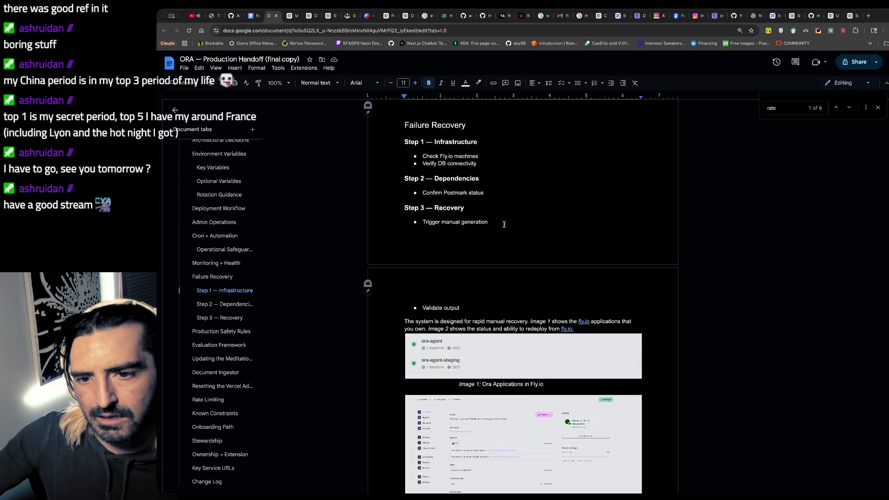
scroll(505, 224, down, 1)
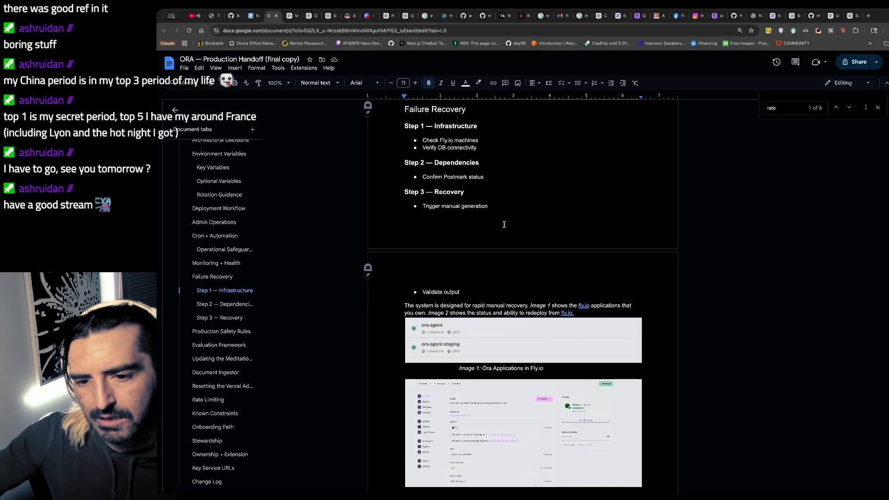
scroll(503, 224, down, 1)
scroll(503, 223, down, 1)
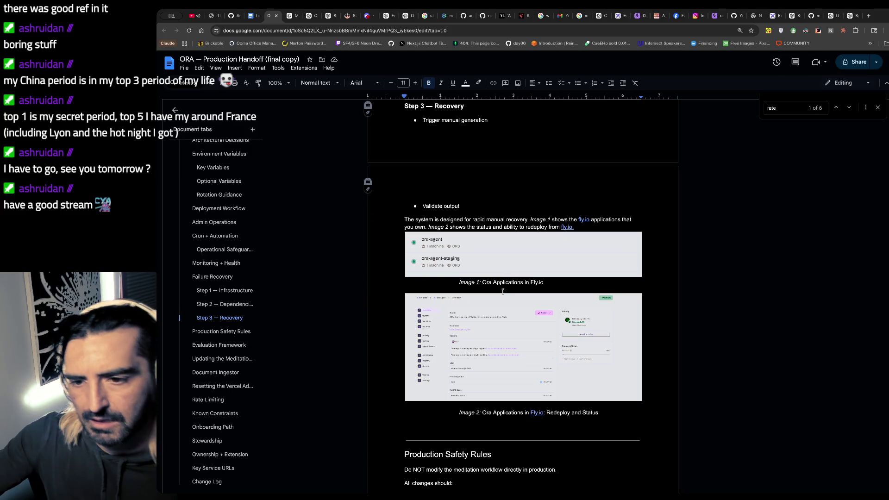
scroll(503, 291, down, 1)
scroll(521, 325, down, 1)
scroll(521, 325, down, 1)
scroll(520, 325, down, 1)
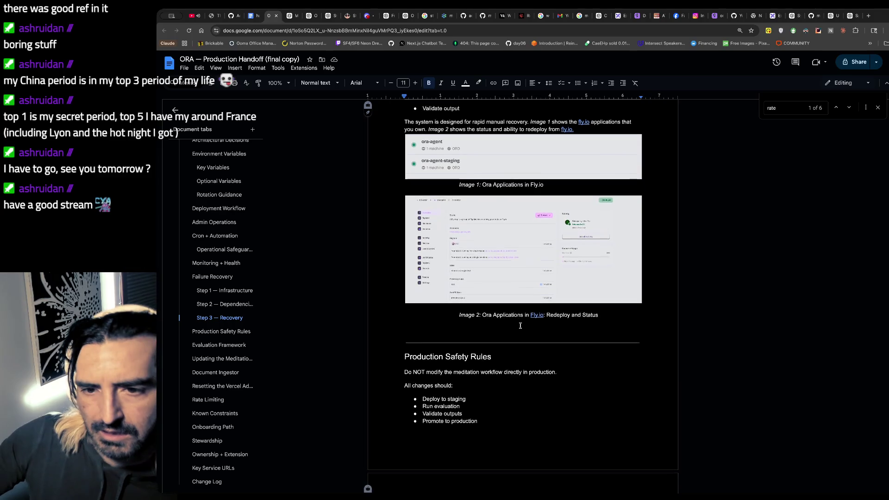
scroll(520, 325, down, 3)
scroll(521, 328, down, 1)
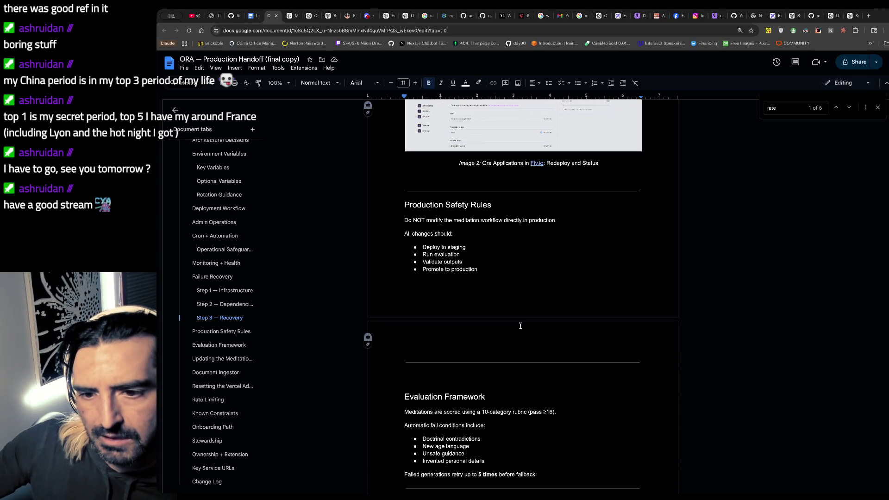
scroll(520, 325, down, 2)
scroll(520, 310, down, 1)
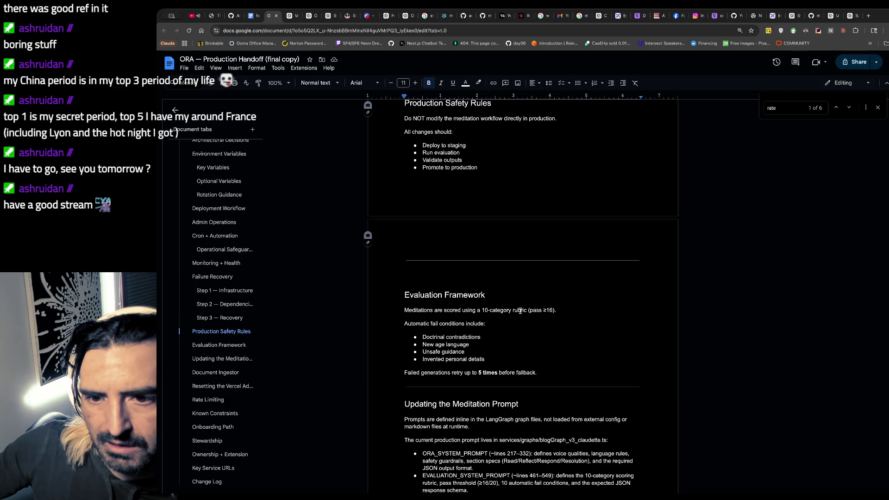
scroll(521, 310, down, 1)
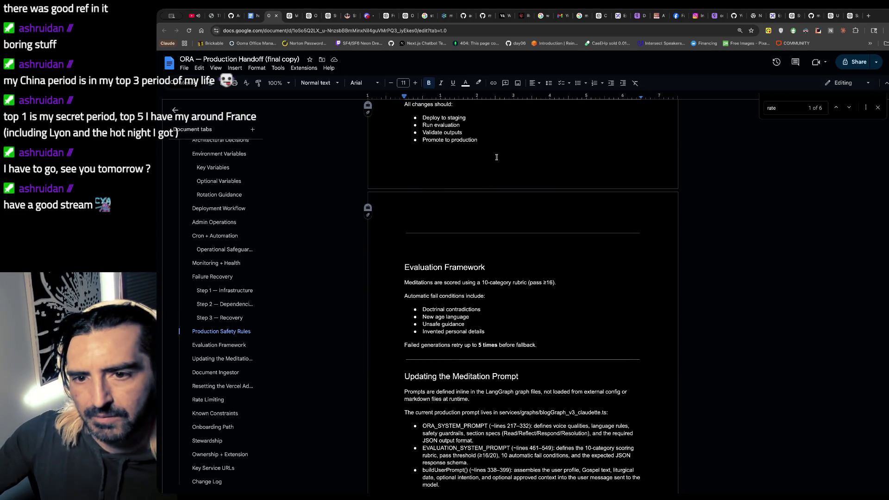
- Review Failure Recovery through Production Safety Rules and select the 'Run evaluation' bullet
triple_click(469, 123)
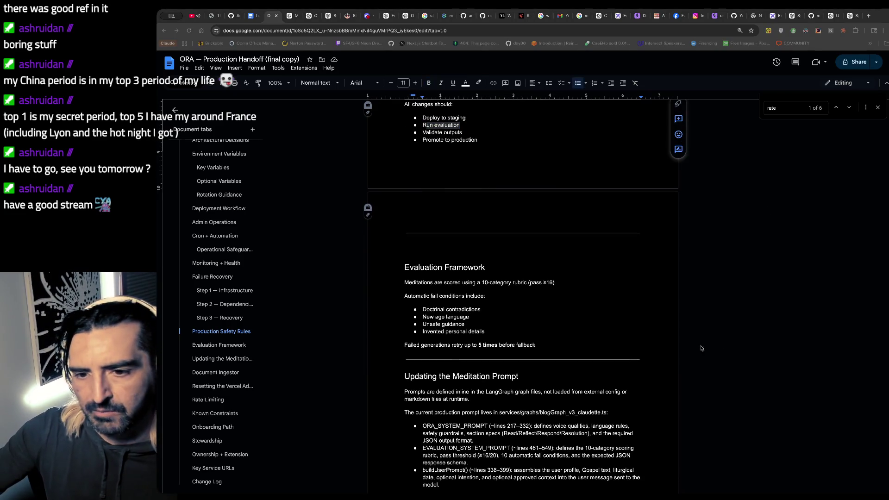
- Switch to the Claude terminal and read the plan for a short Scaling section in the handoff markdown
key(super+Tab)
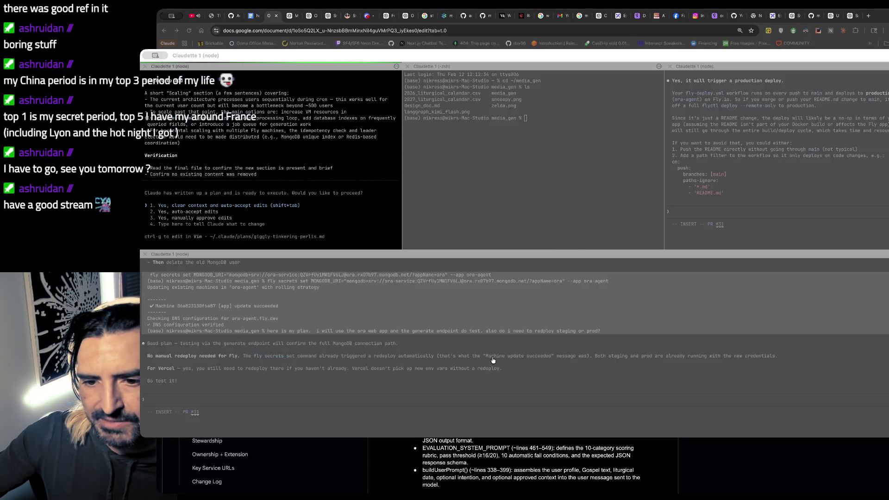
scroll(338, 200, up, 3)
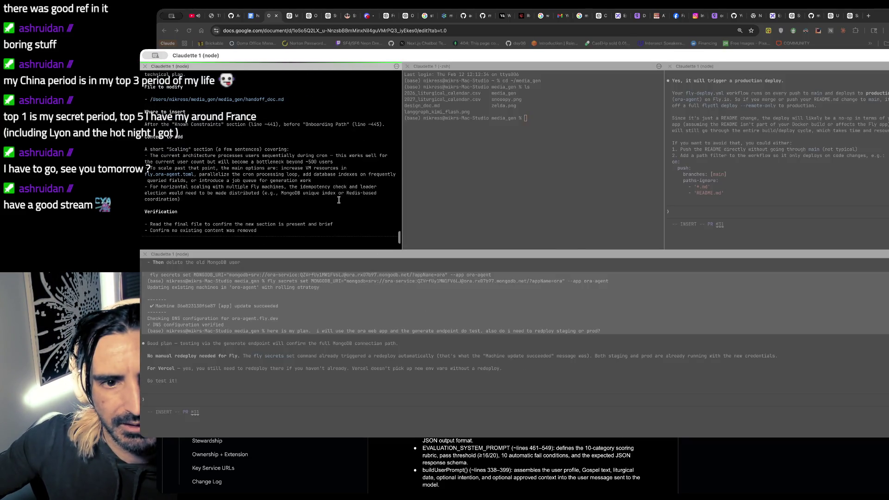
scroll(338, 200, up, 1)
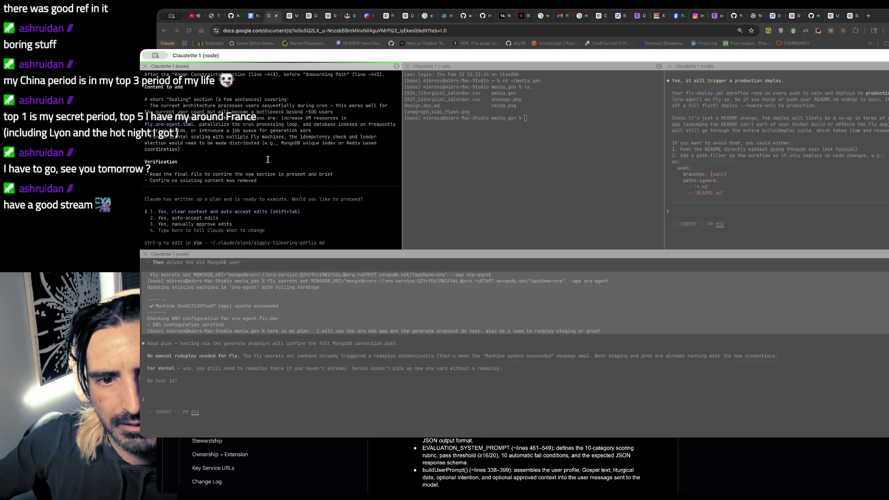
scroll(268, 159, down, 1)
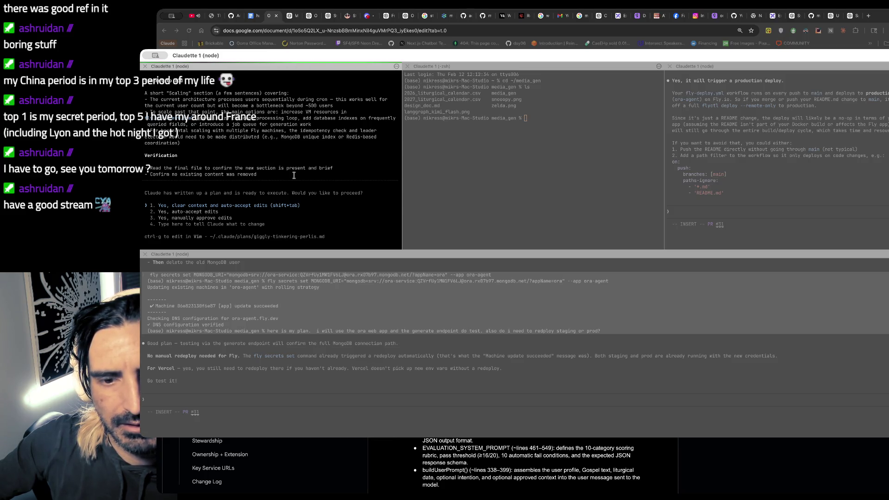
scroll(294, 176, up, 1)
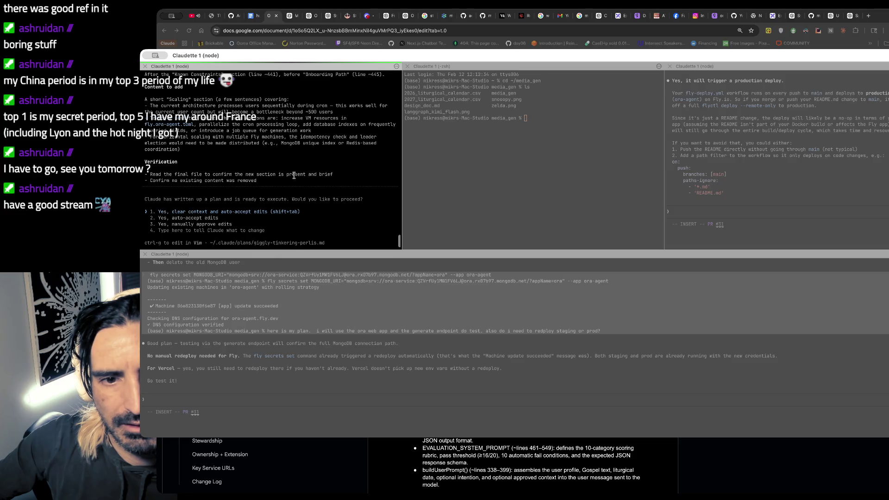
scroll(294, 175, down, 1)
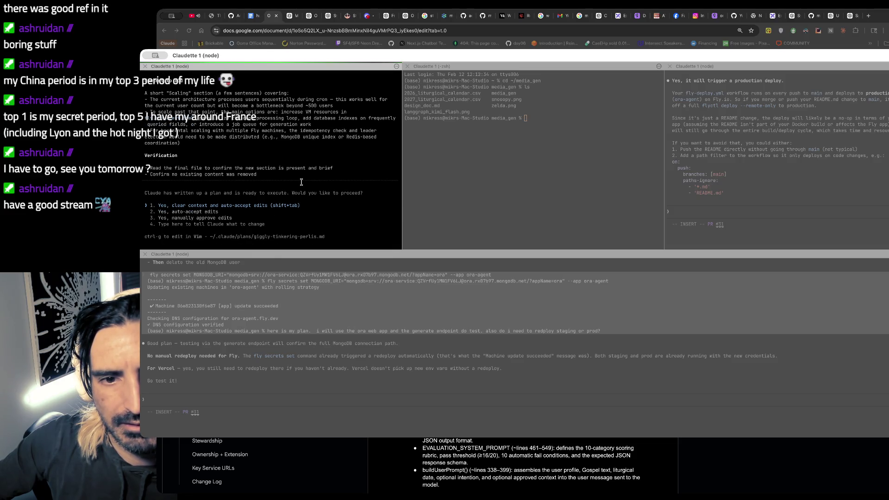
scroll(301, 183, up, 3)
scroll(301, 182, up, 5)
scroll(301, 182, down, 5)
text(ju)
text(u)
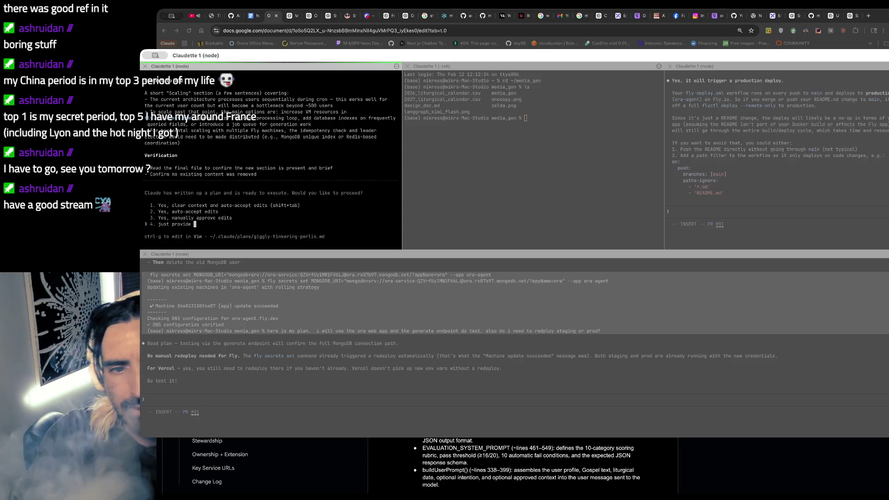
- Clear the drafted reply, approve Claude's Scaling-section plan, and switch back to the handoff doc
key(BackSpace)
key(BackSpace)
key(BackSpace)
key(BackSpace)
key(BackSpace)
key(BackSpace)
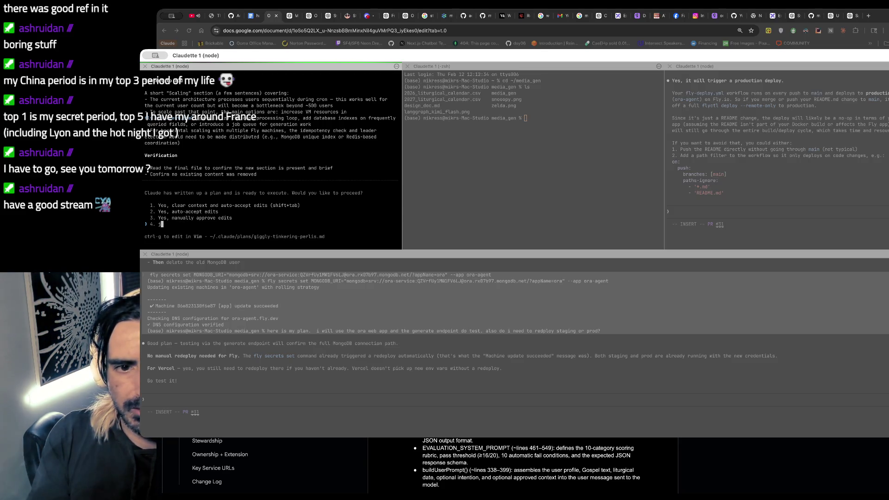
key(BackSpace)
text(i just want)
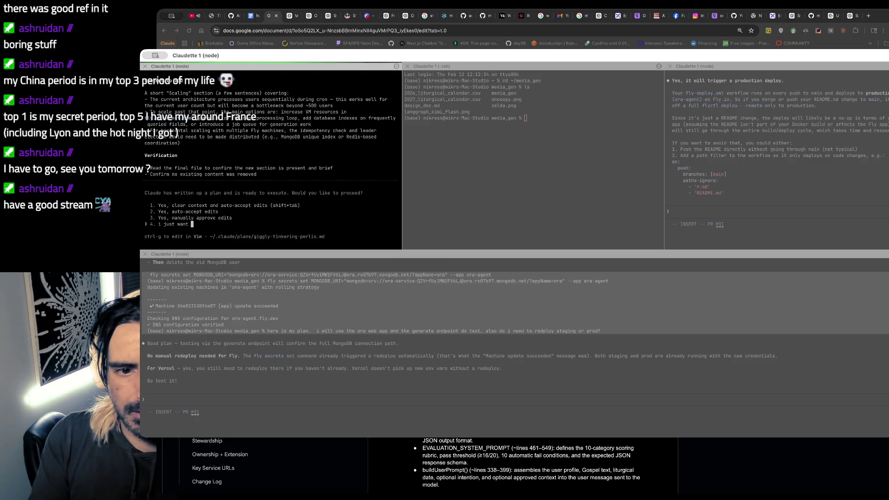
scroll(271, 160, up, 3)
scroll(271, 160, up, 3)
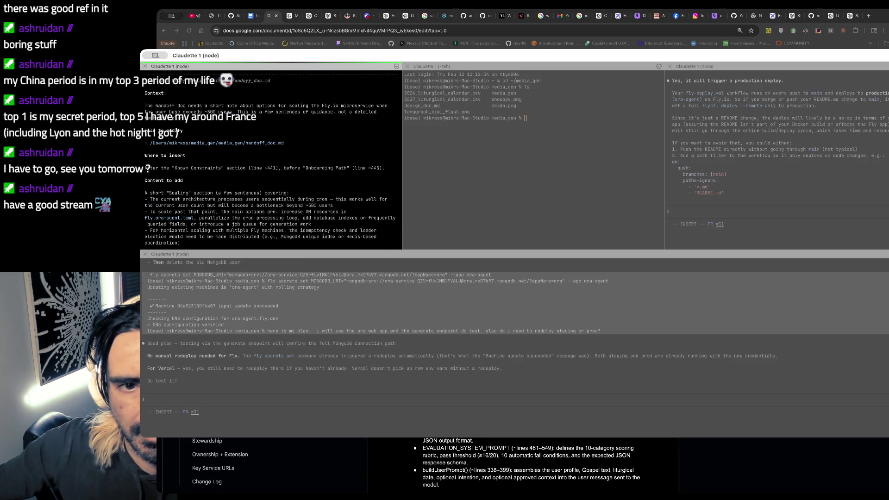
scroll(271, 161, down, 1)
scroll(271, 160, down, 1)
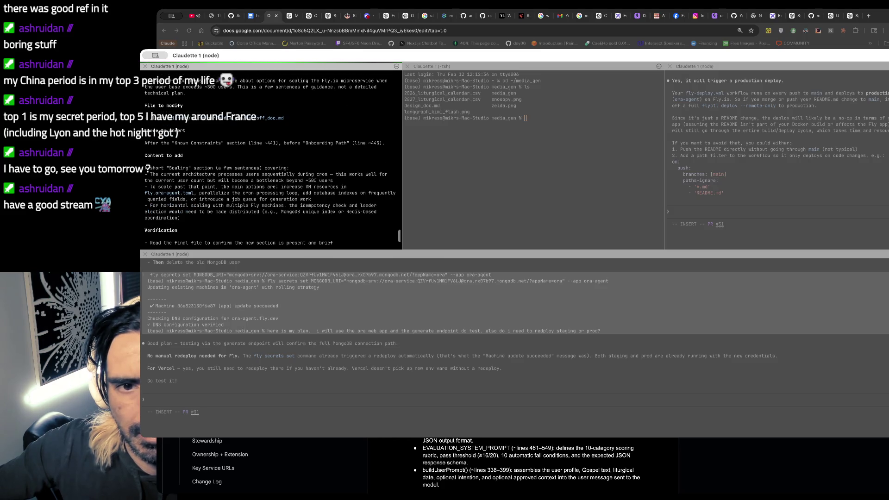
scroll(271, 160, down, 1)
scroll(271, 159, down, 3)
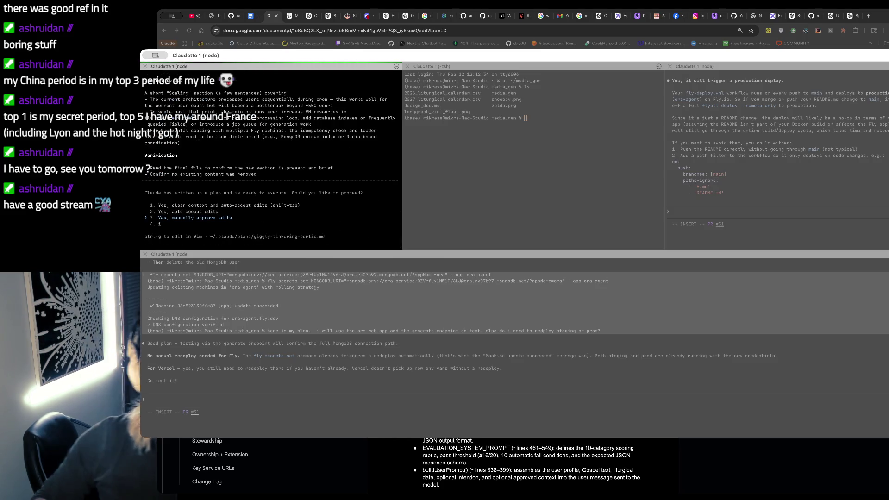
key(Return)
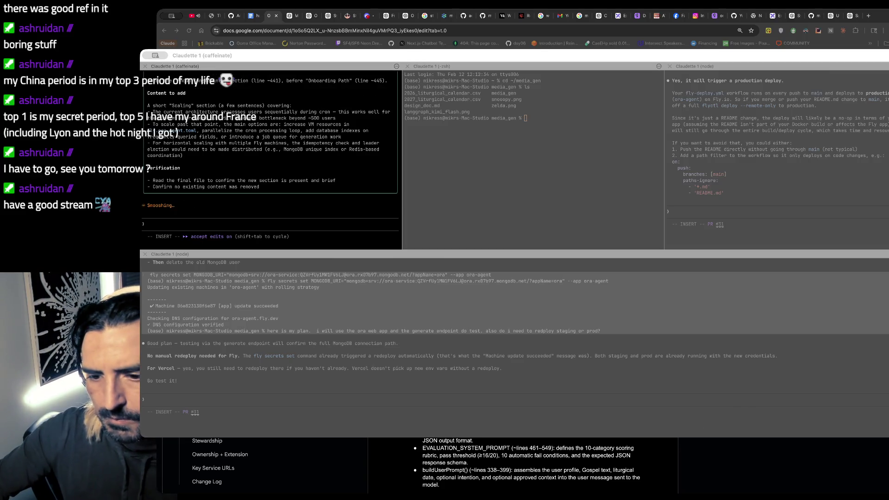
key(super+Tab)
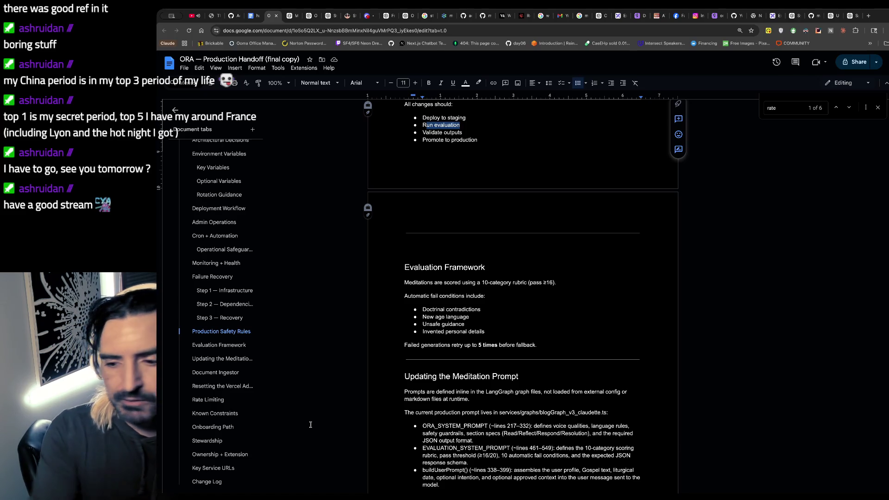
click(338, 157)
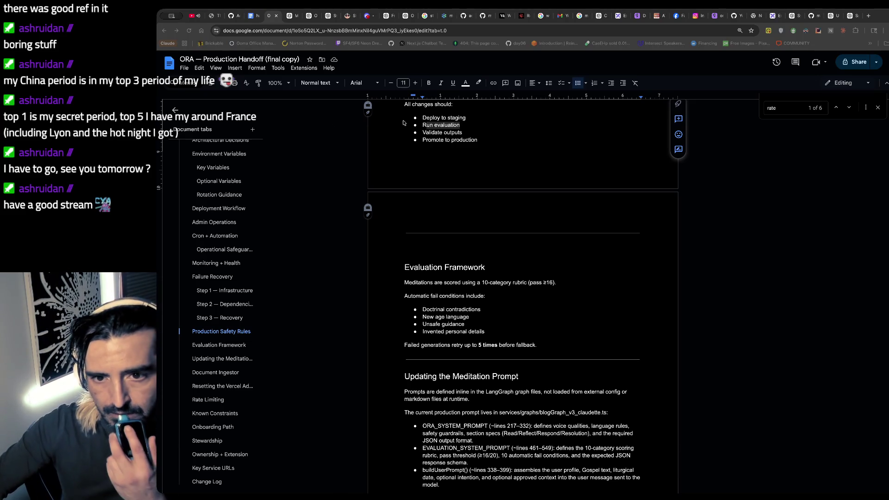
click(425, 211)
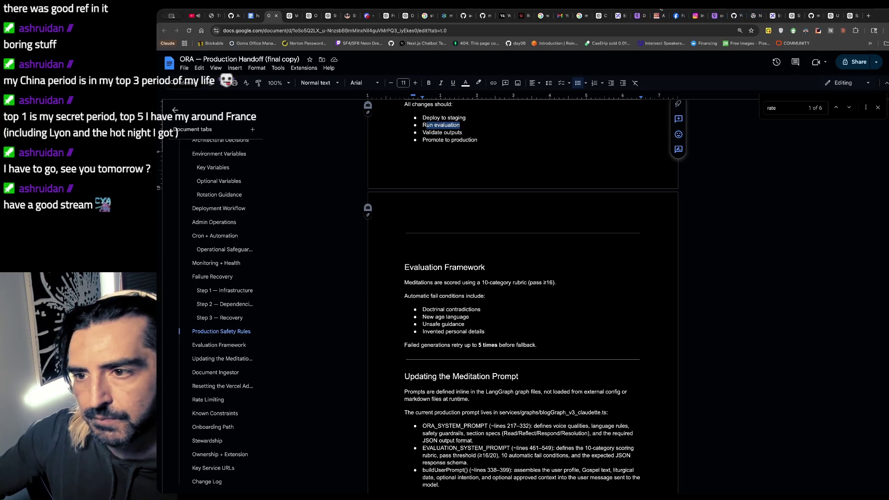
click(771, 16)
scroll(449, 338, down, 2)
scroll(449, 338, down, 3)
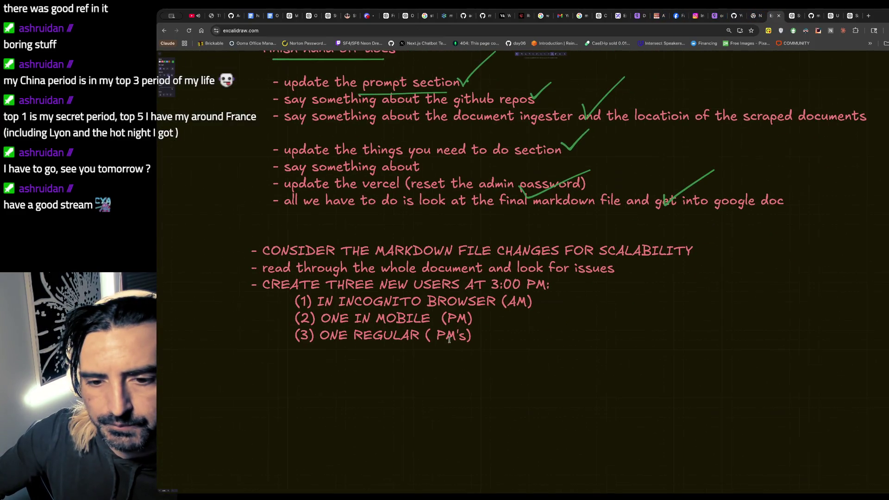
- Start a new sub-bullet line under the 'look for issues' read-through note in the checklist text
double_click(449, 337)
click(626, 274)
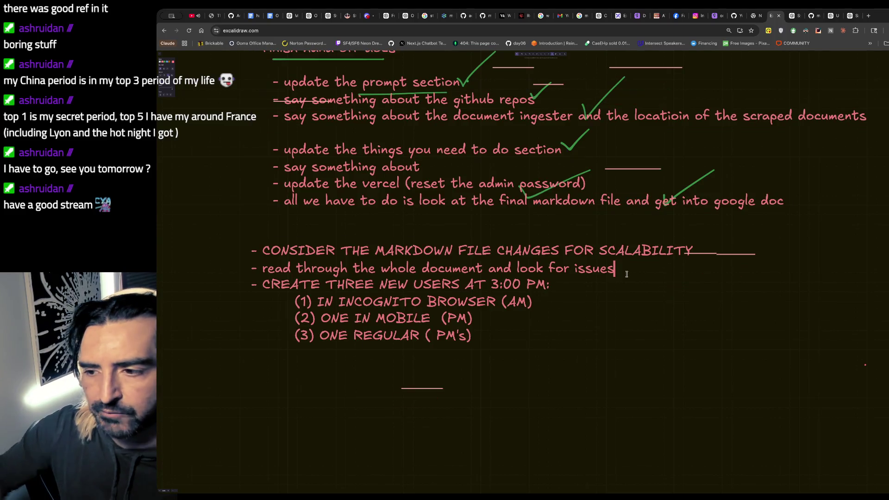
key(Return)
text(- is)
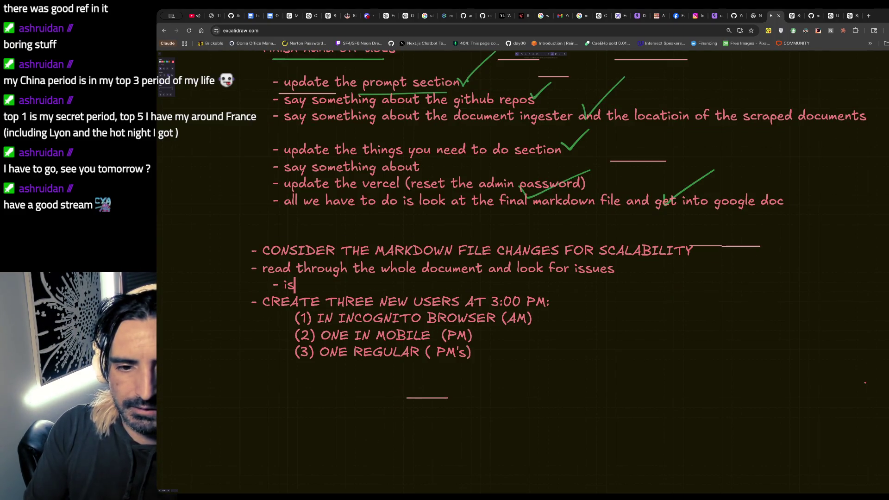
text(se)
click(726, 249)
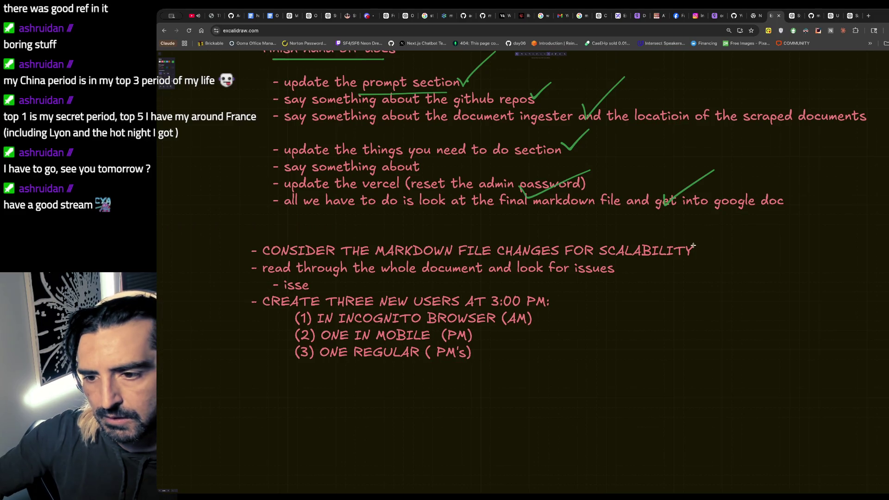
- Draw a green checkmark beside the SCALABILITY task and return to the handoff document
drag(676, 237, 735, 220)
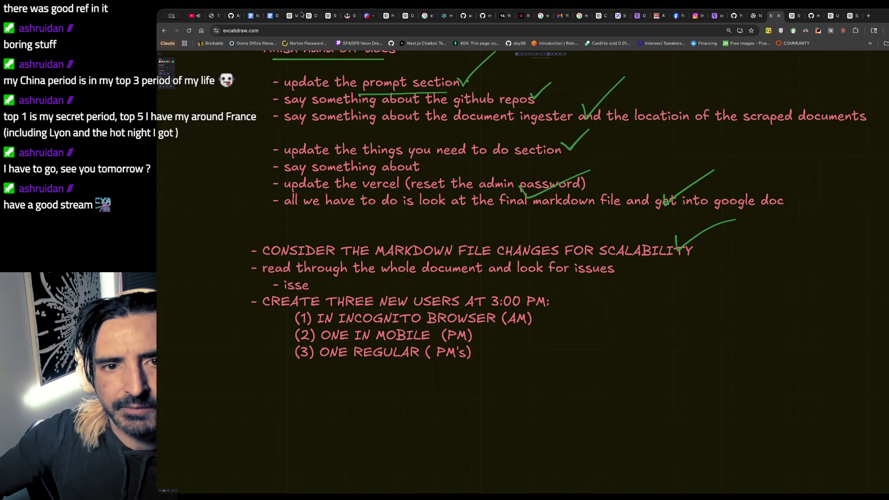
click(270, 17)
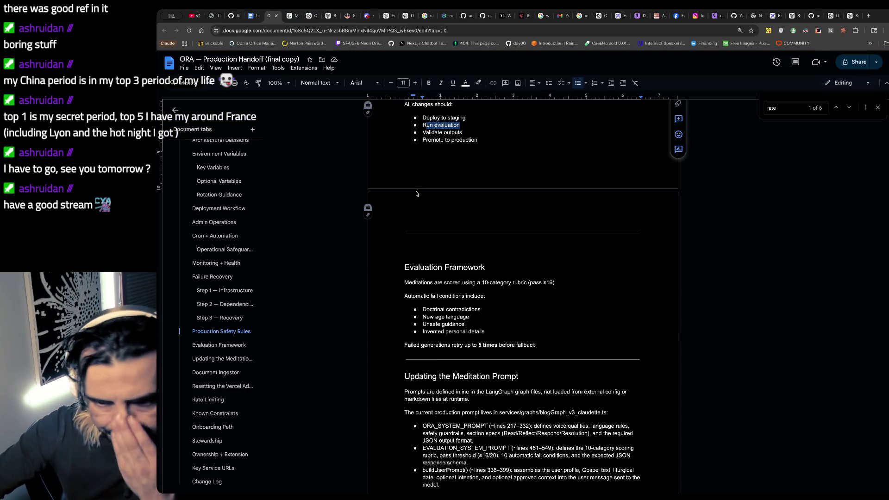
scroll(416, 192, down, 5)
scroll(416, 191, down, 1)
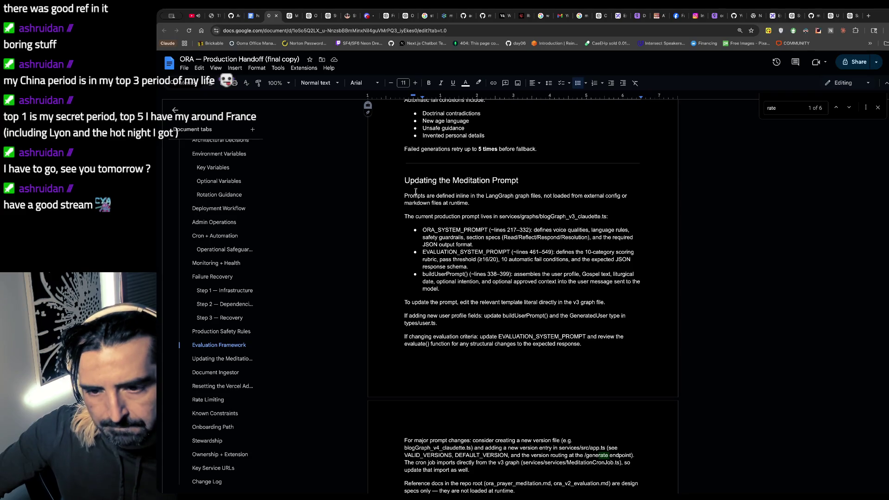
scroll(416, 190, down, 1)
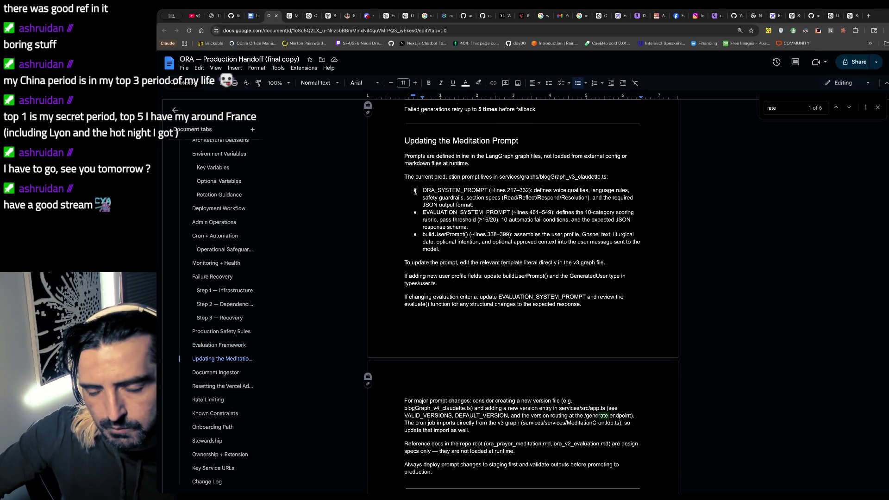
scroll(415, 191, down, 1)
scroll(416, 190, down, 1)
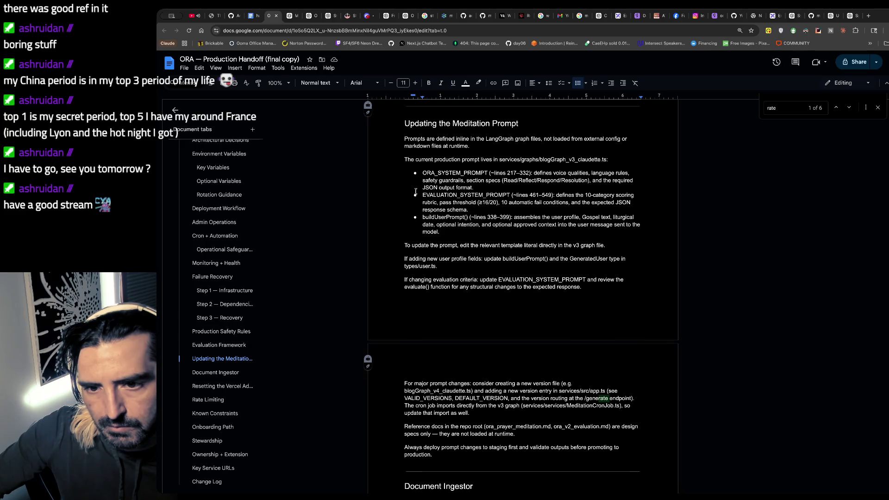
scroll(416, 191, down, 1)
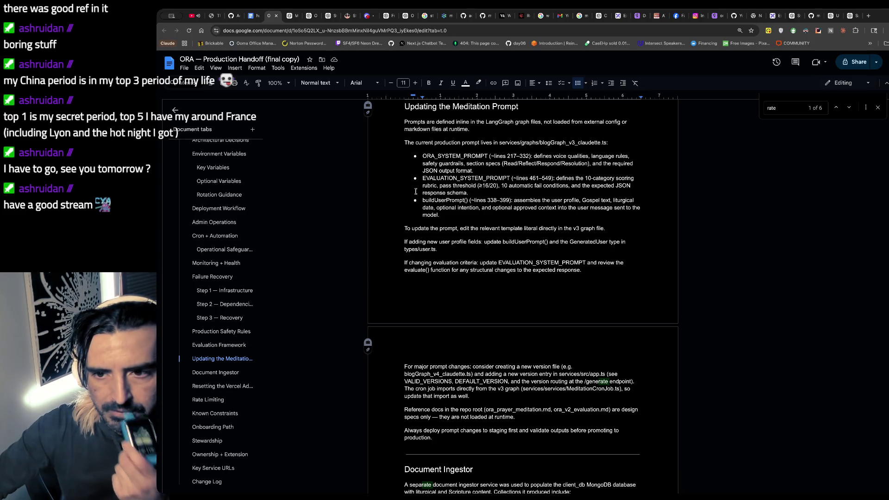
scroll(416, 192, down, 3)
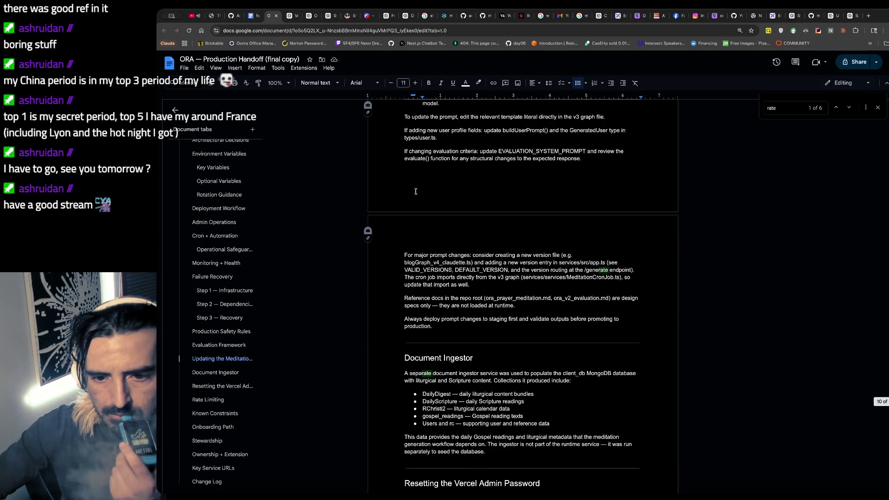
scroll(416, 192, down, 2)
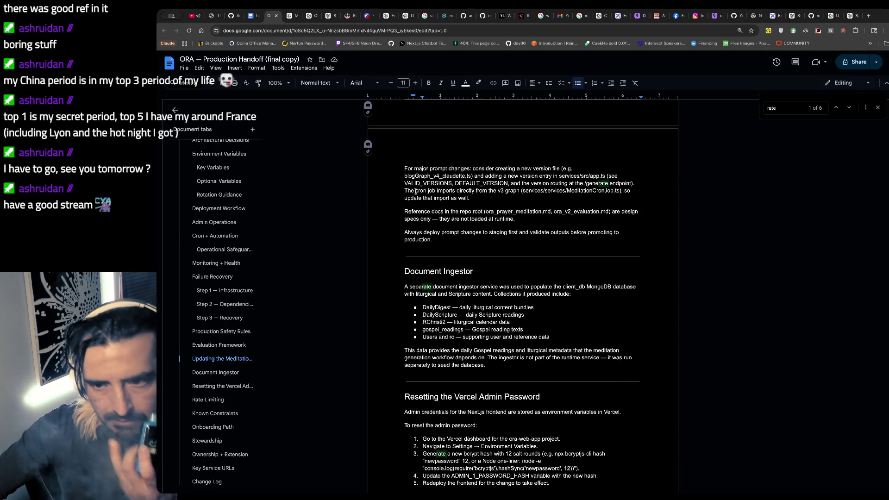
scroll(416, 192, down, 1)
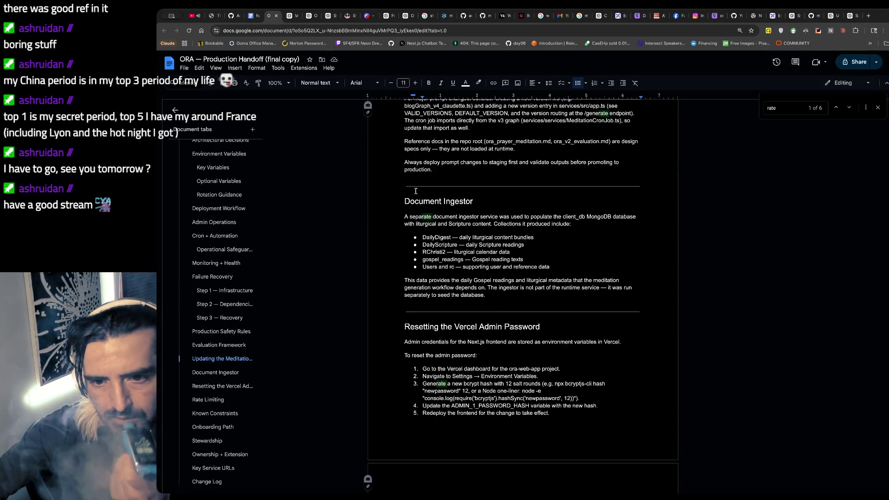
scroll(415, 192, down, 1)
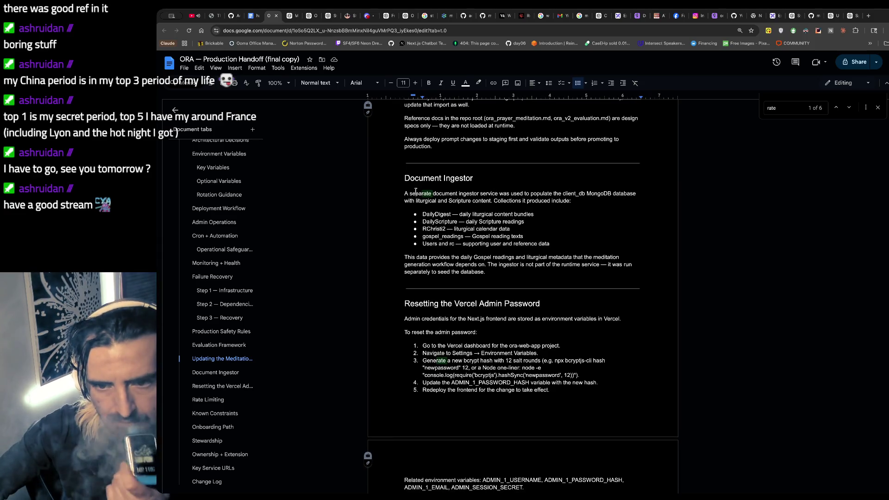
scroll(415, 193, down, 1)
scroll(416, 192, down, 1)
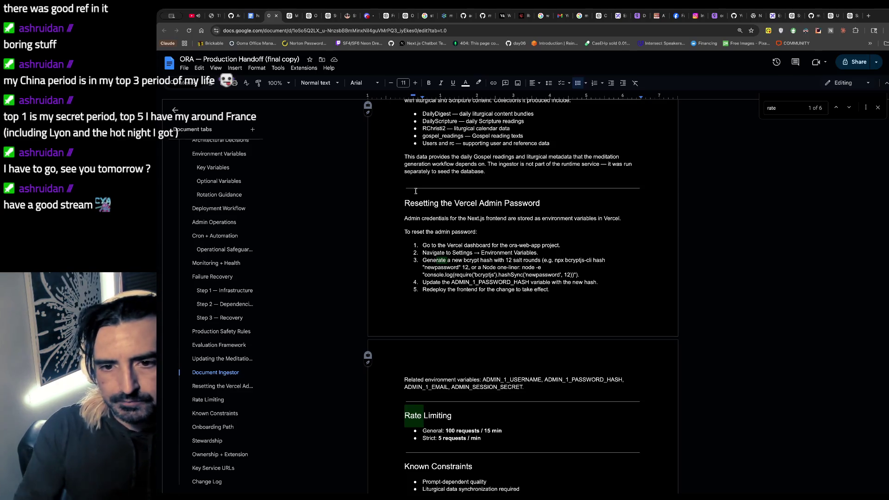
scroll(415, 191, down, 1)
scroll(416, 191, down, 3)
scroll(416, 191, down, 2)
scroll(416, 191, down, 3)
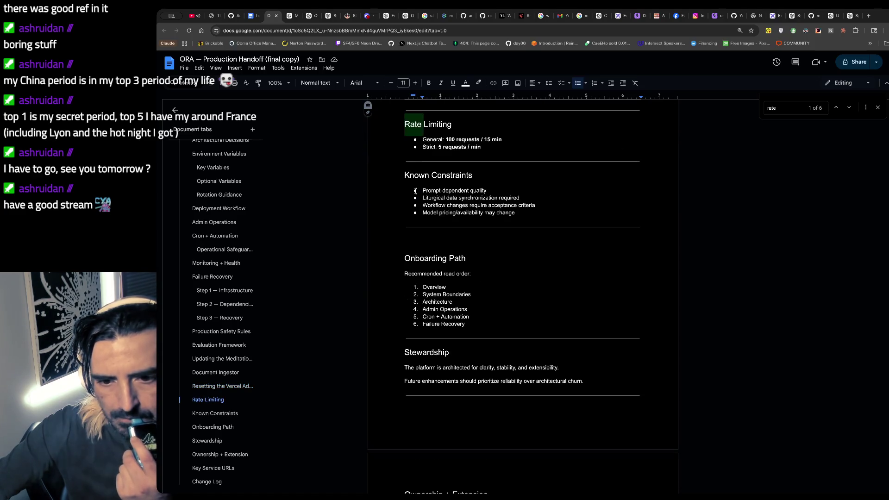
scroll(416, 191, down, 2)
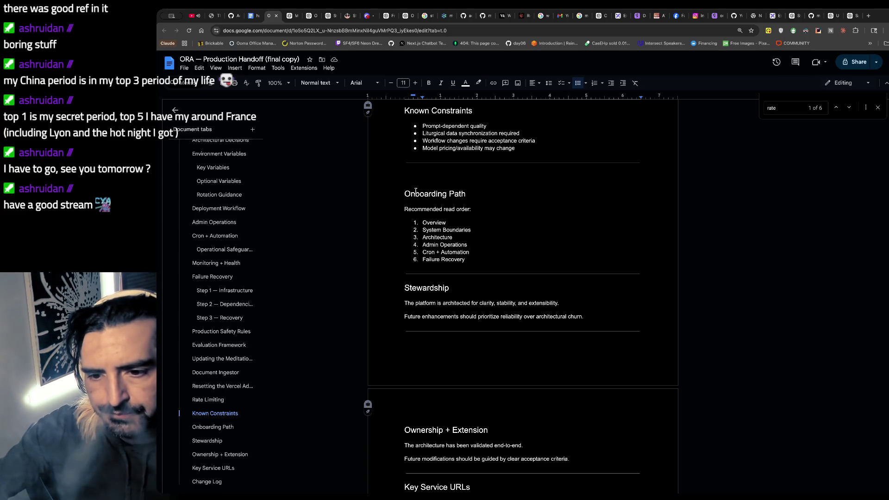
scroll(416, 192, down, 2)
scroll(415, 191, down, 1)
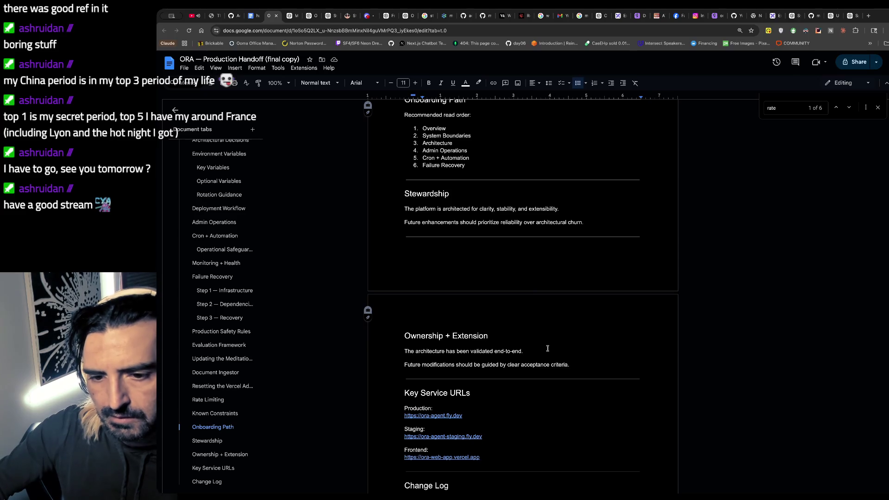
scroll(545, 353, down, 3)
scroll(545, 354, down, 1)
scroll(545, 354, down, 1)
scroll(545, 354, up, 5)
scroll(545, 353, up, 15)
scroll(545, 354, up, 10)
scroll(607, 240, up, 2)
scroll(607, 240, down, 2)
scroll(606, 239, up, 5)
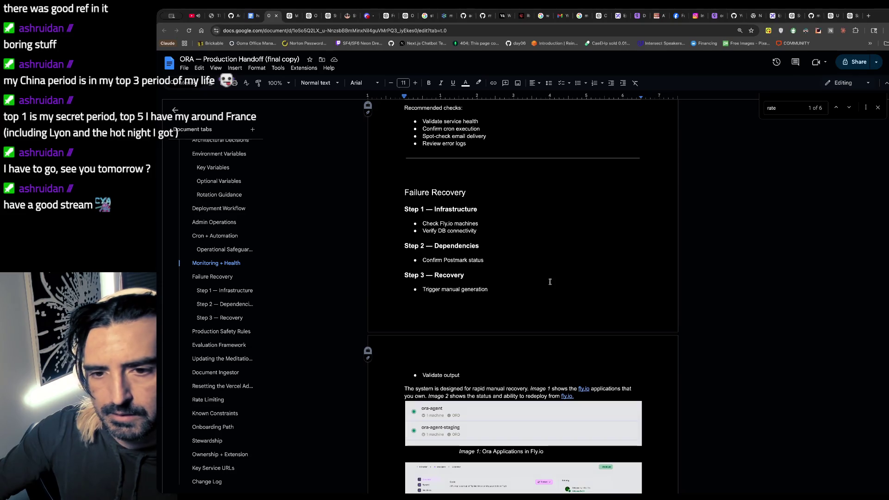
scroll(509, 255, down, 1)
scroll(510, 282, down, 4)
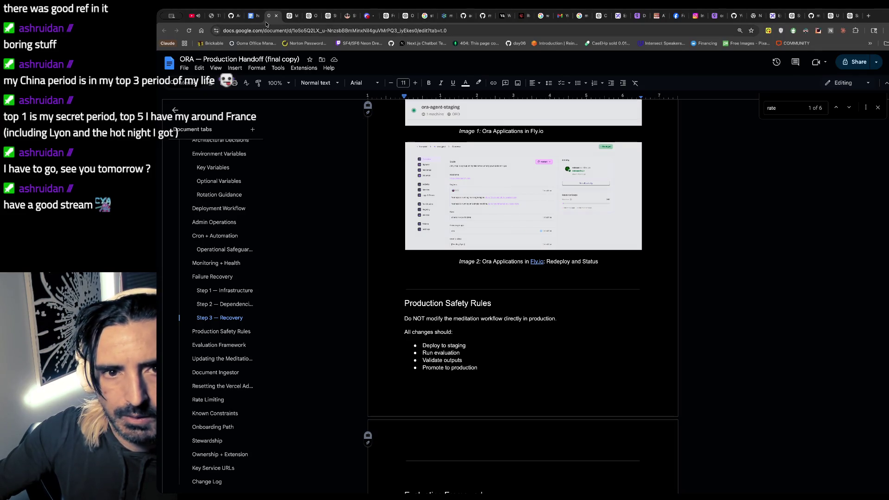
click(251, 15)
scroll(431, 306, up, 3)
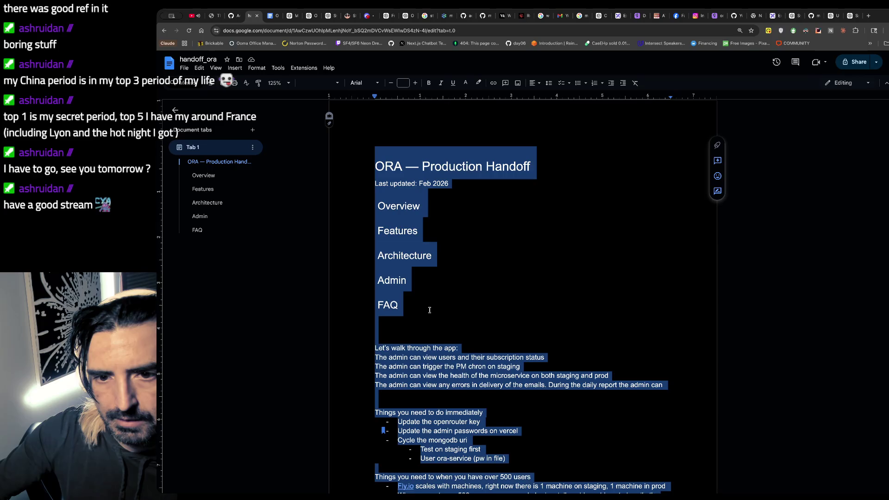
click(271, 16)
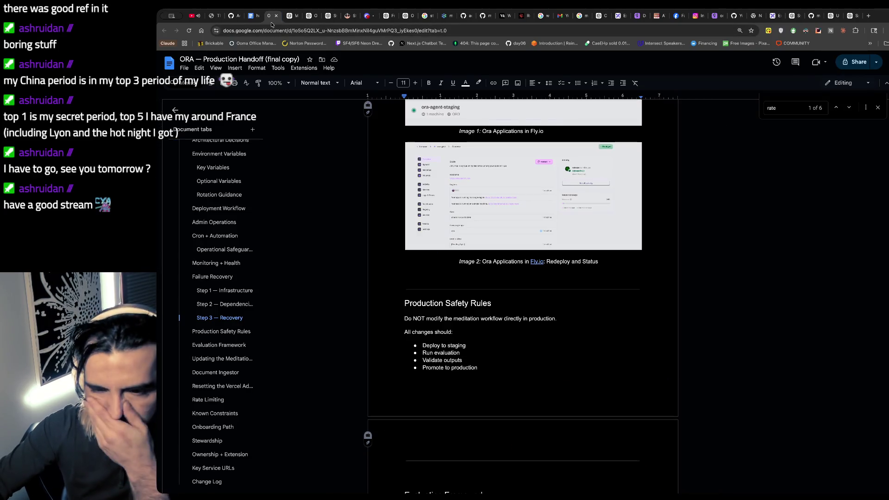
scroll(399, 147, down, 5)
scroll(402, 160, down, 5)
scroll(404, 182, down, 5)
scroll(408, 201, down, 5)
scroll(408, 202, down, 3)
scroll(407, 204, down, 3)
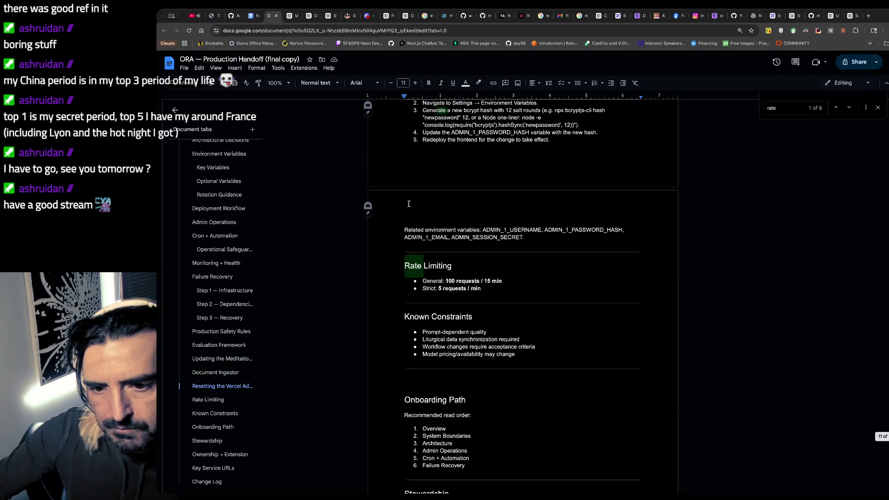
scroll(409, 204, down, 1)
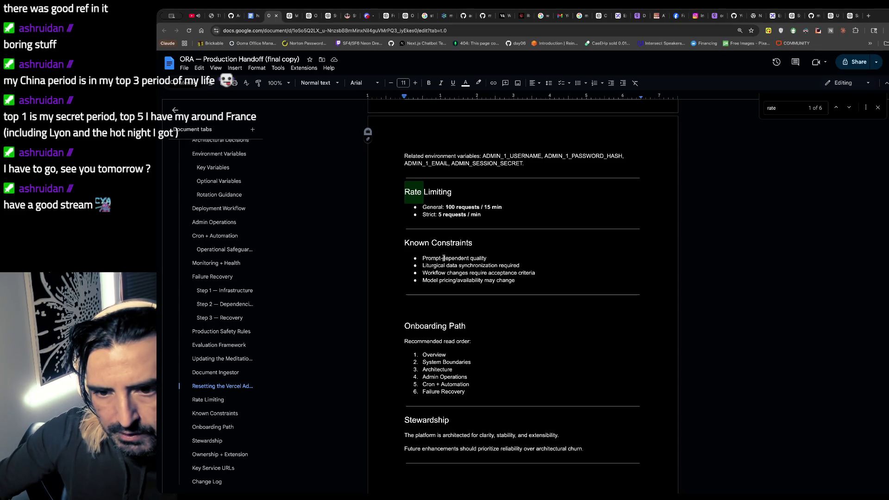
scroll(444, 258, down, 1)
scroll(466, 273, down, 1)
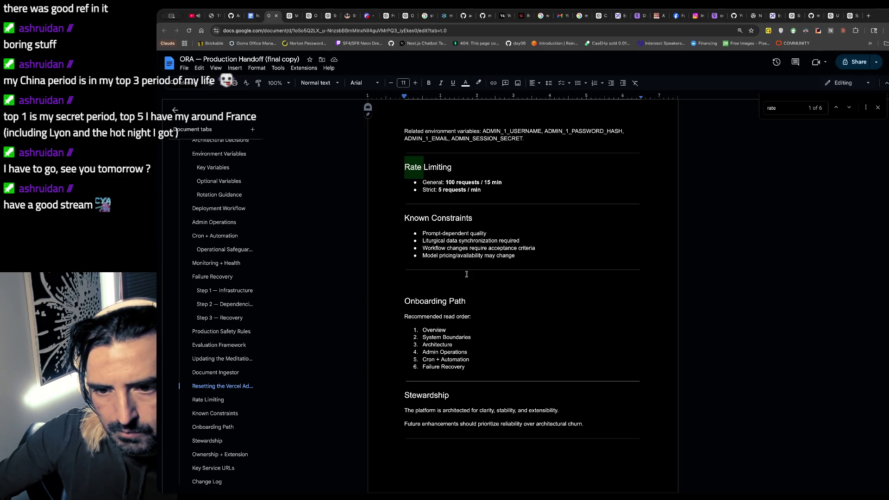
scroll(466, 274, down, 1)
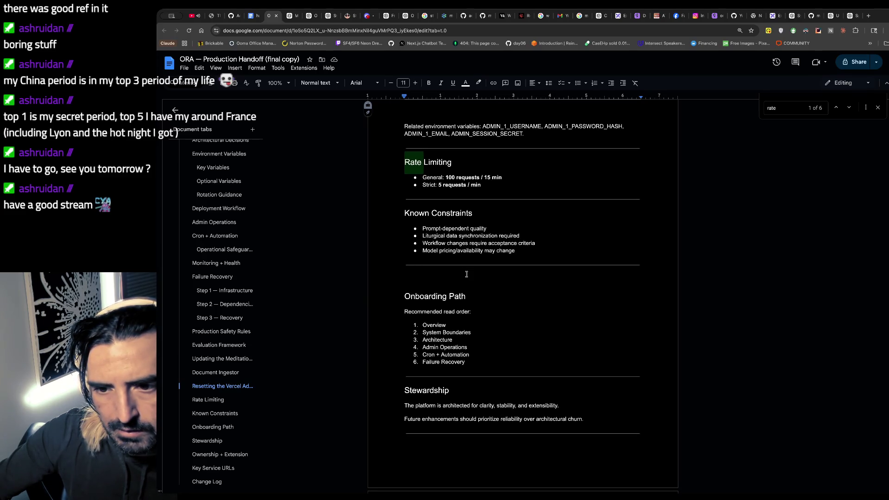
scroll(466, 274, down, 2)
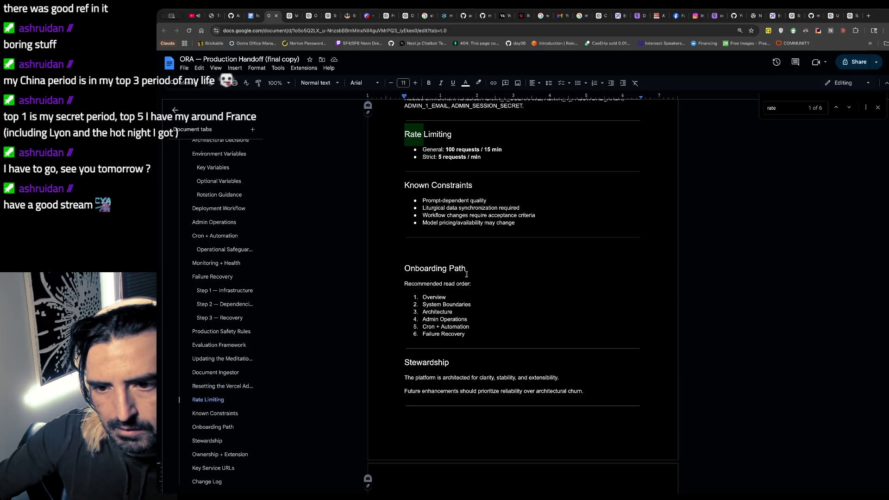
- Paste the Scaling paragraph on the blank line above Onboarding Path, then undo the badly formatted paste
click(537, 221)
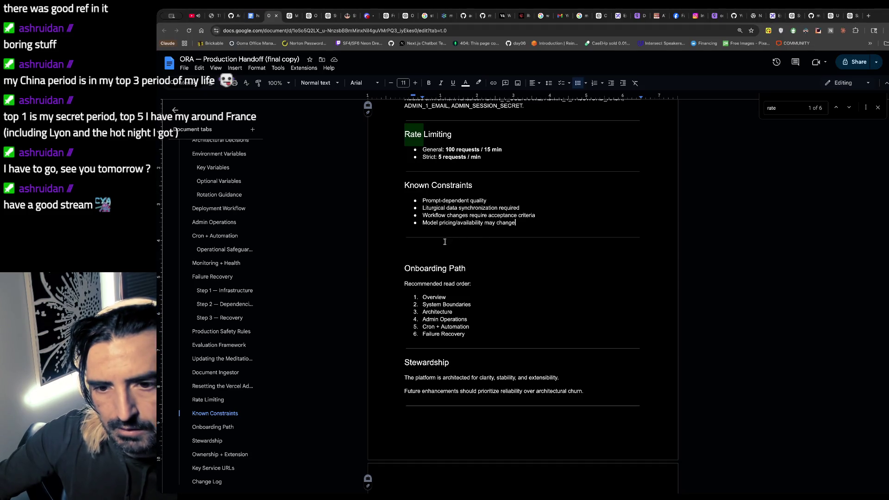
click(428, 248)
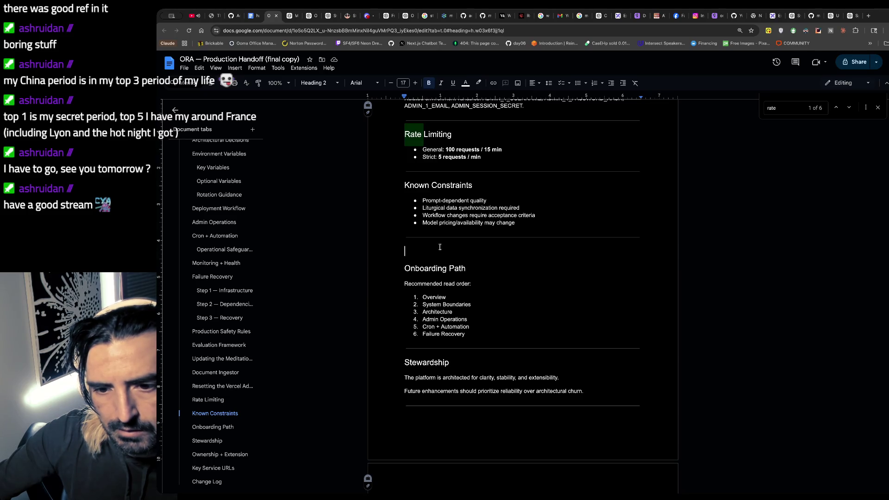
text(Scaling  The current architecture processes users sequentially during cron jobs. This works well for the current user count but will become a bottleneck beyond roughly 500 users. To scale past that point, the main options are: increase VM resources in `fly.ora-agent.toml`, parallelize the cron processing loop, add database indexes on frequently queried fields, or introduce a job queue (e.g., BullMQ) for generation work. For horizontal scaling with multiple Fly machines, the idempotency check and leader election would need to be made distributed — for example, using a MongoDB unique index or Redis-based coordination instead of the current in-memory approach.)
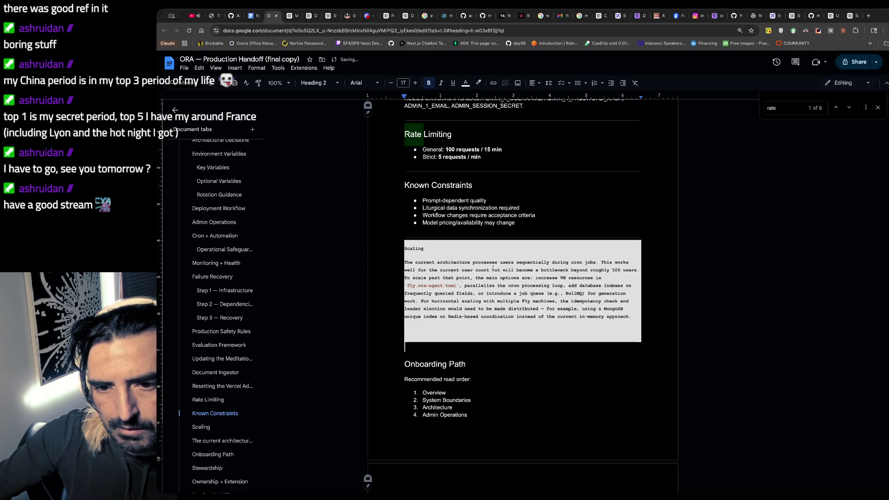
key(ctrl+z)
- Go to chatgpt.com in a new tab and paste the Scaling paragraph into the message box
key(ctrl+t)
text(chatgpt.com)
key(Return)
key(ctrl+v)
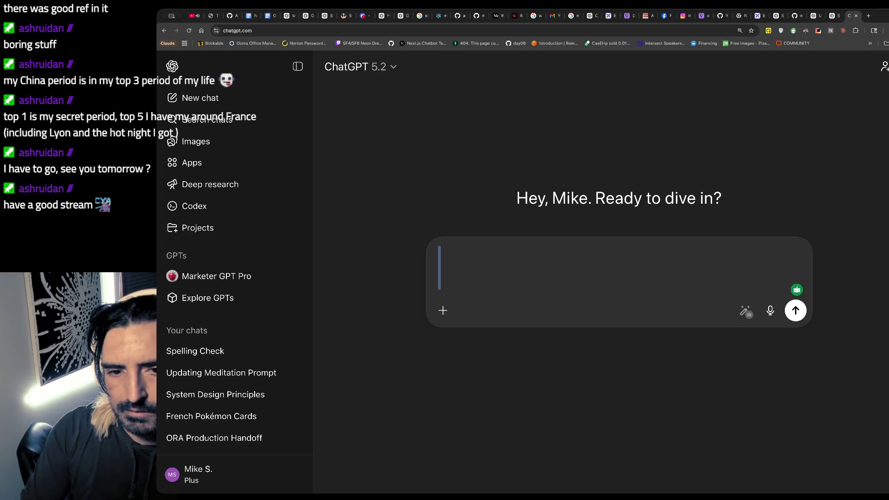
- In the Updating Meditation Prompt chat, send a request for a Google Docs-ready formatted version of the handoff text
key(ctrl+v)
click(249, 374)
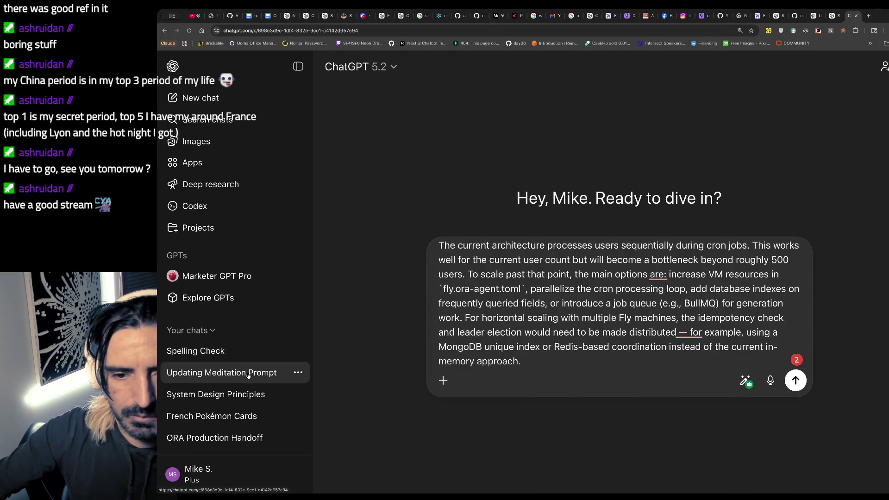
key(ctrl+a)
key(ctrl+c)
key(Down)
key(shift+Return)
key(shift+Return)
text(update the )
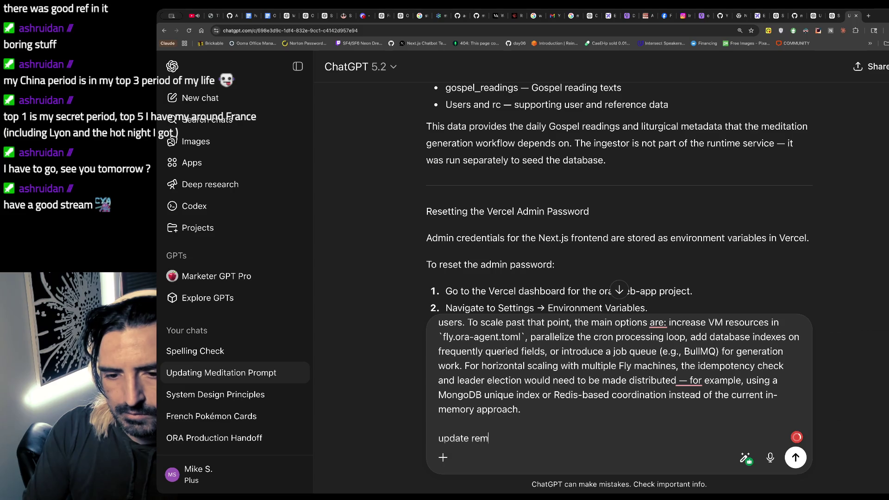
text(ove)
key(ctrl+a)
text(give m)
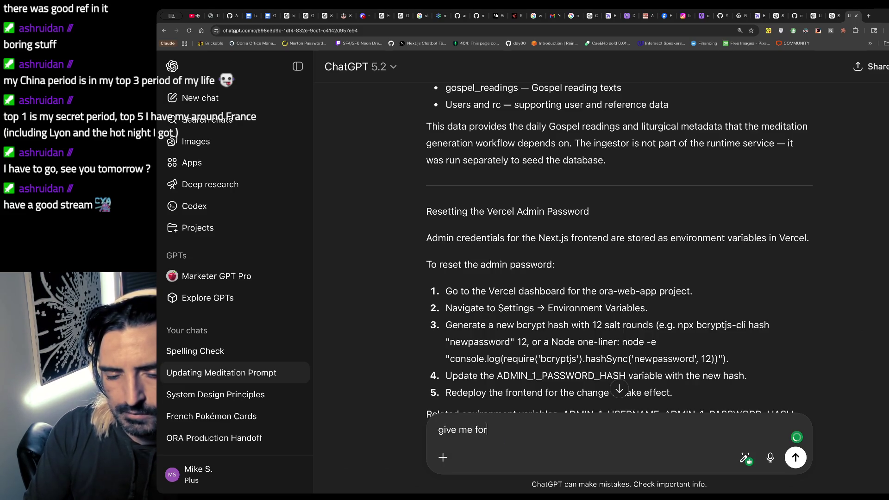
text(matting fort copy/pas)
key(BackSpace)
key(BackSpace)
key(BackSpace)
text(pat)
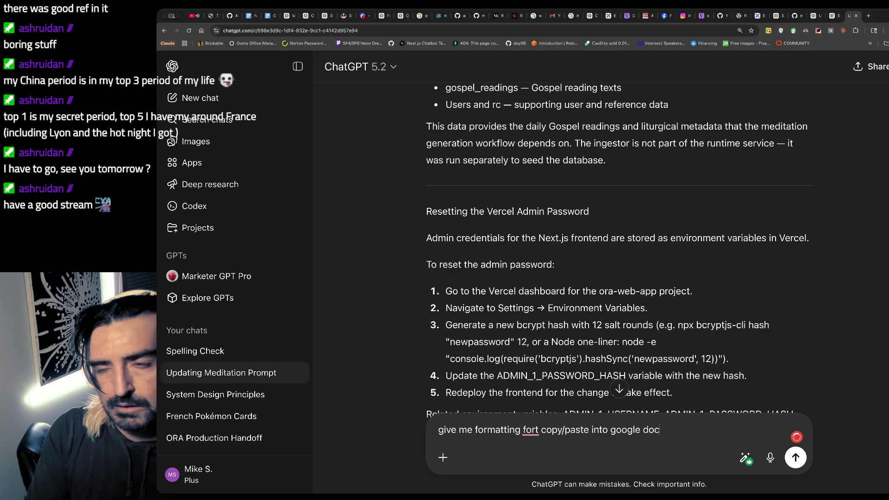
key(Return)
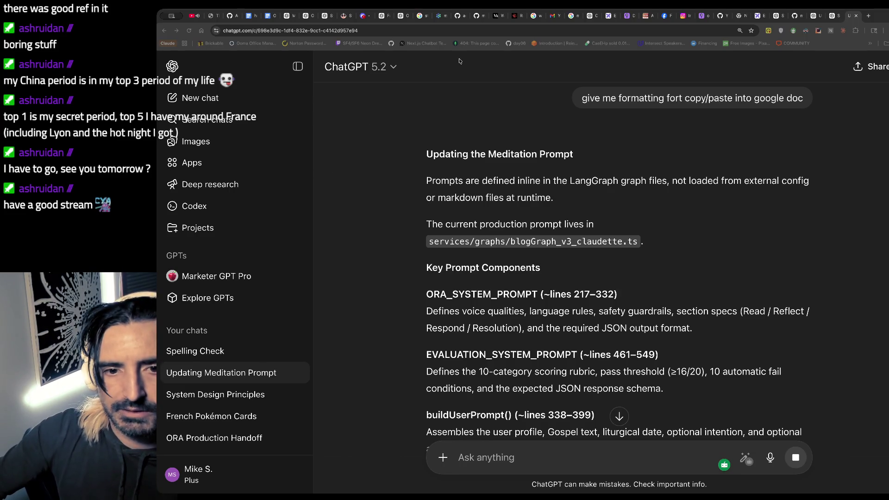
- Reload the local app login page, then return to the Updating Meditation Prompt chat in ChatGPT
key(super+grave)
right_click(741, 102)
click(760, 124)
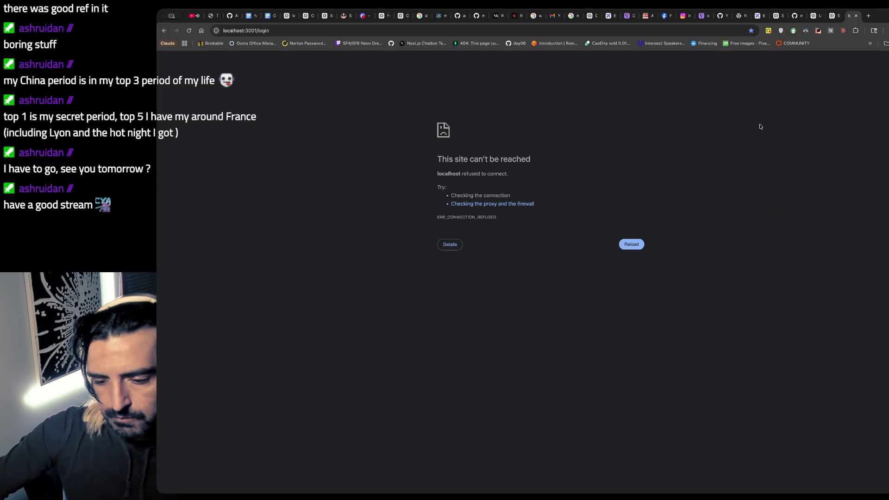
click(836, 15)
click(214, 374)
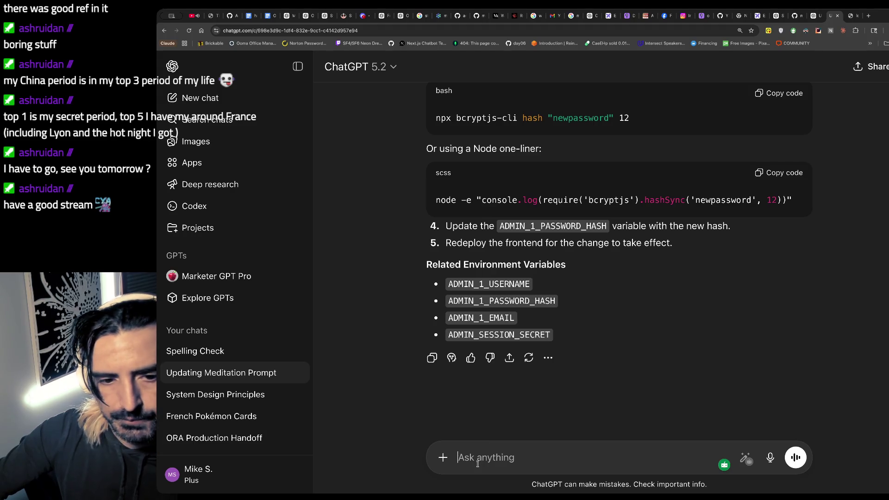
- Send the Scaling paragraph to ChatGPT with the request 'remove the formatting please'
key(ctrl+v)
key(shift+Return)
key(shift+Return)
text(upda)
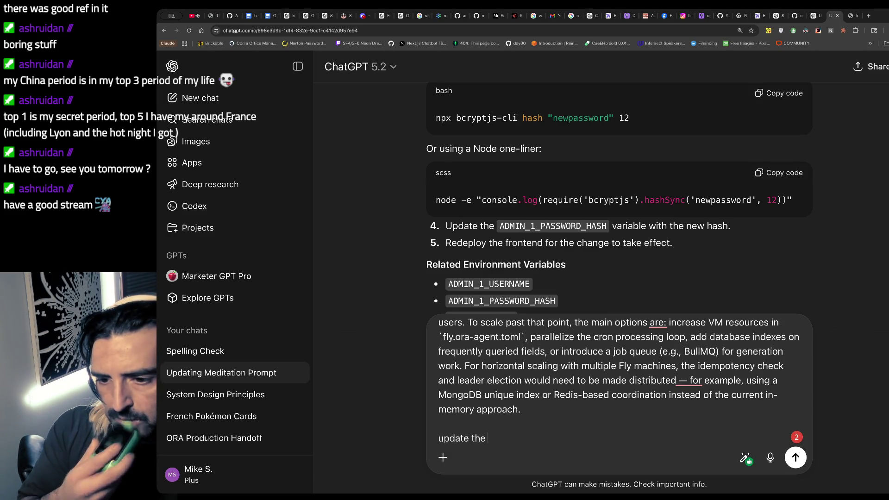
key(BackSpace)
key(BackSpace)
key(BackSpace)
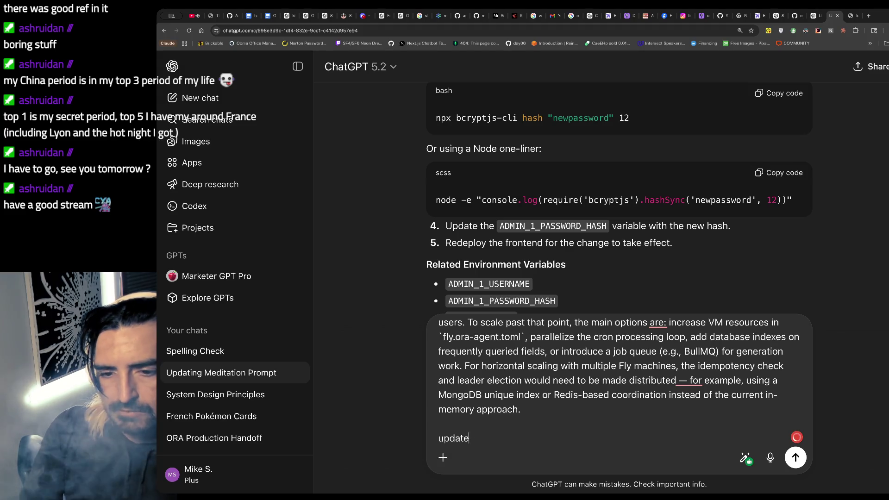
key(BackSpace)
key(BackSpace)
key(BackSpace)
key(BackSpace)
key(BackSpace)
key(BackSpace)
text(remove the for)
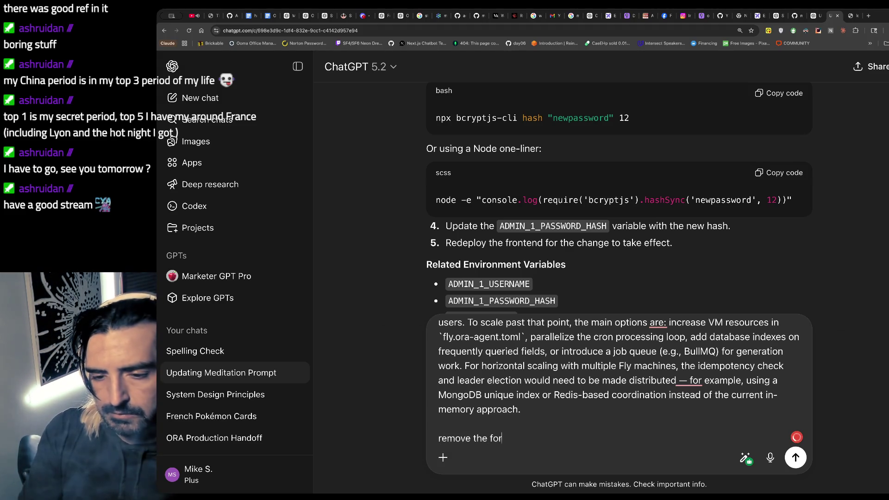
text(matting please)
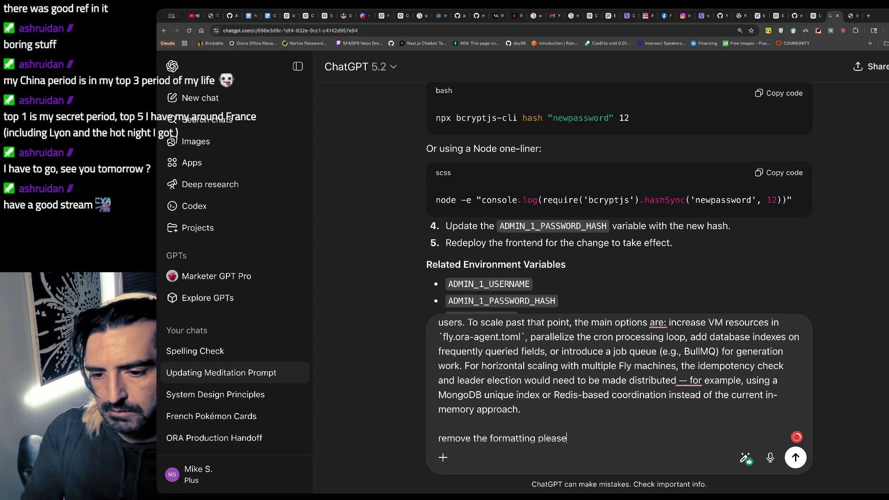
key(Return)
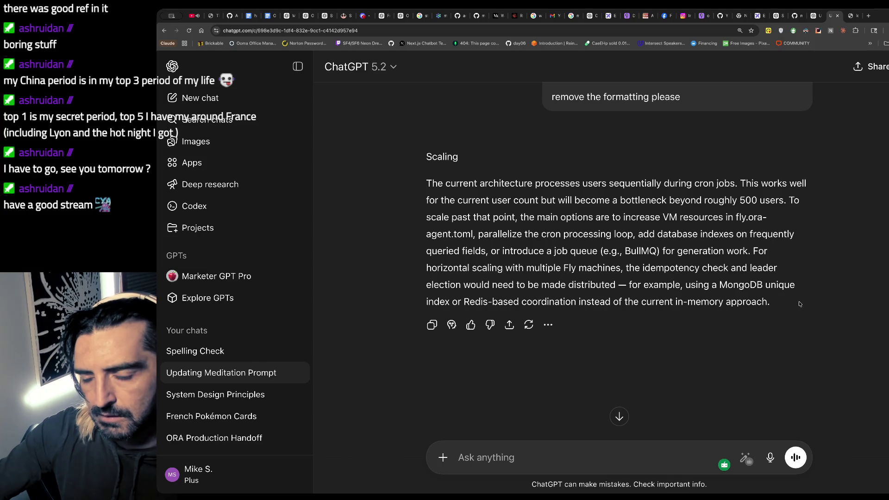
- Select the plain-text Scaling reply and switch to the ORA handoff document
mouse_move(800, 305)
mouse_down()
mouse_move(496, 172)
mouse_move(315, 141)
mouse_up()
key(ctrl+c)
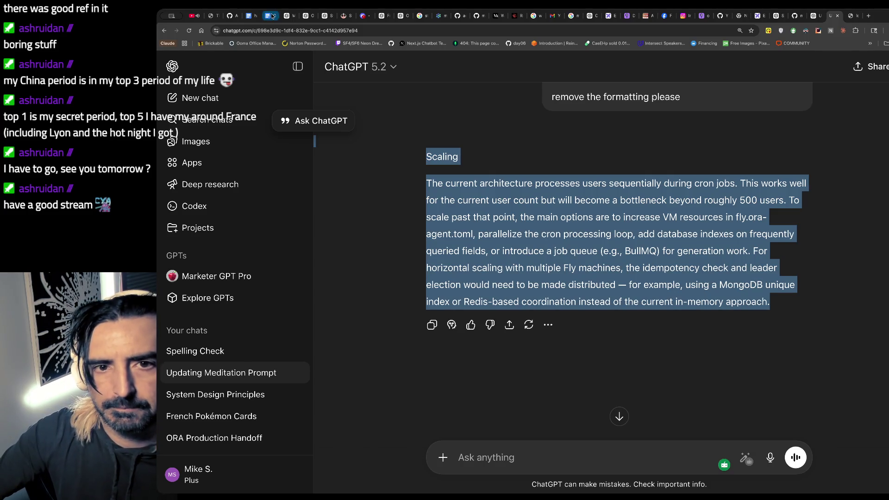
click(270, 16)
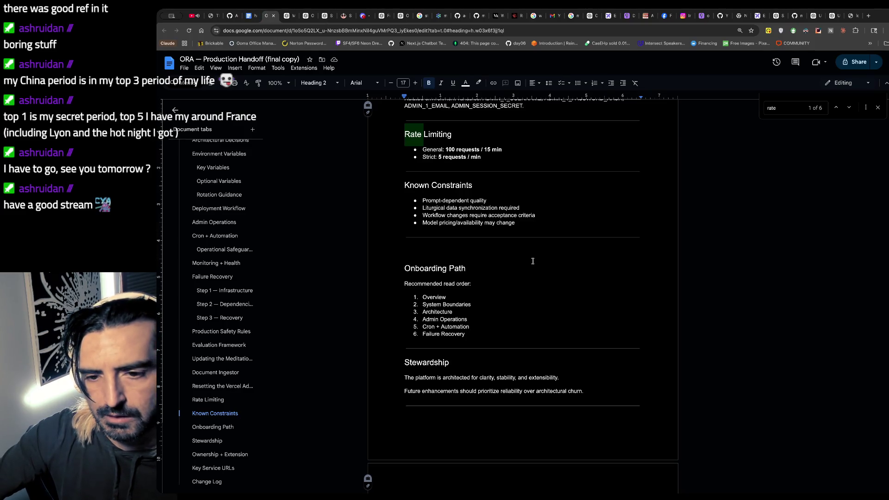
- Paste the Scaling section into the doc and style its title as Heading 2
key(ctrl+v)
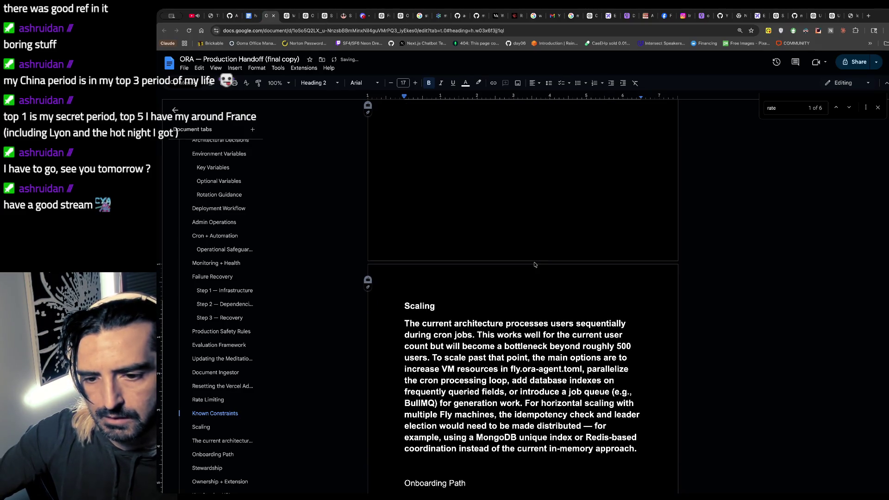
scroll(534, 264, down, 2)
drag(436, 239, 364, 232)
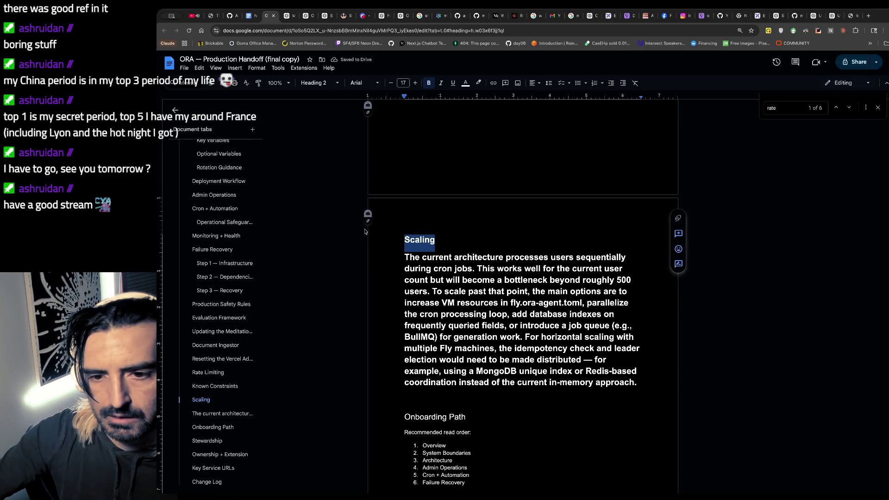
click(327, 84)
mouse_move(341, 157)
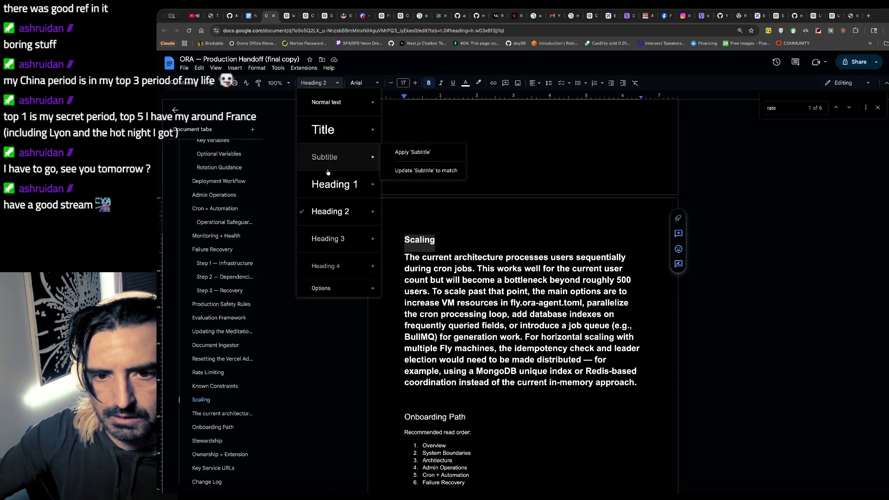
click(323, 238)
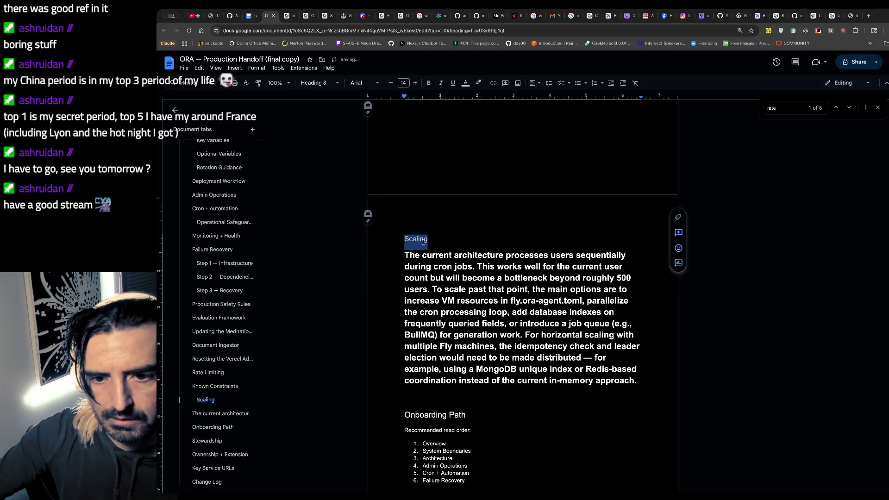
scroll(482, 258, up, 3)
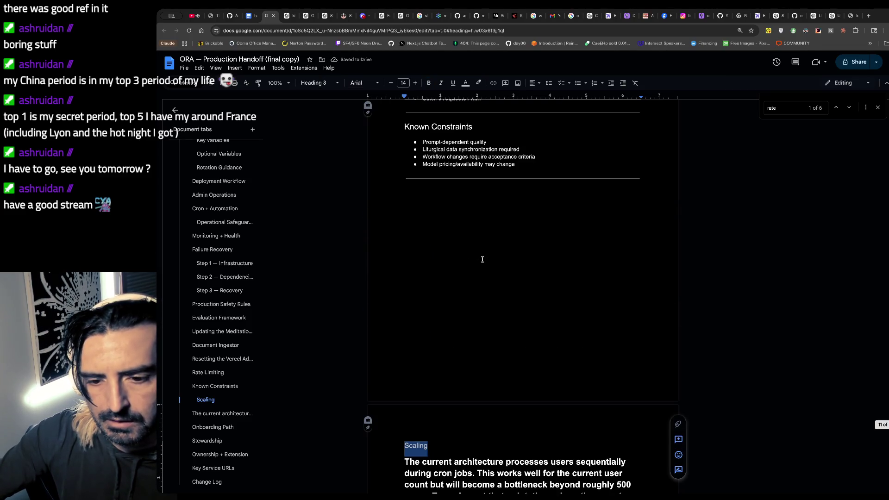
scroll(482, 259, down, 1)
click(327, 83)
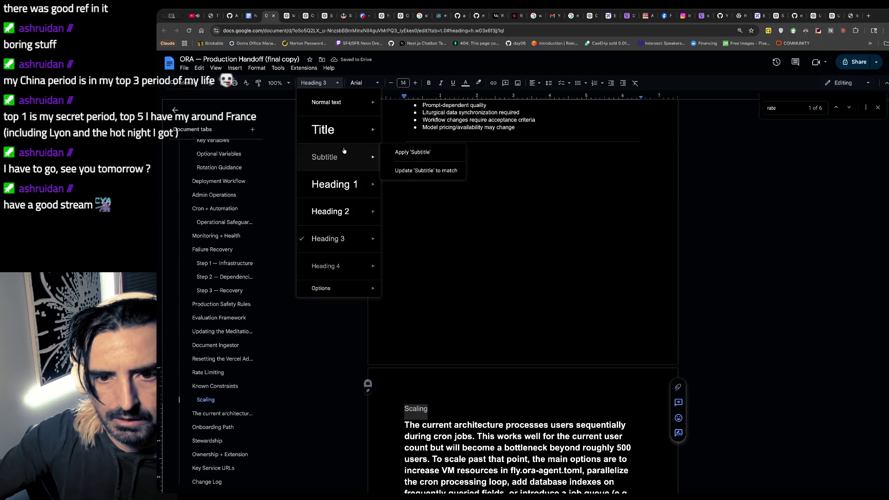
click(330, 211)
scroll(476, 313, down, 2)
- Set the Scaling body paragraph to Normal text, then switch back to the ChatGPT conversation
click(477, 313)
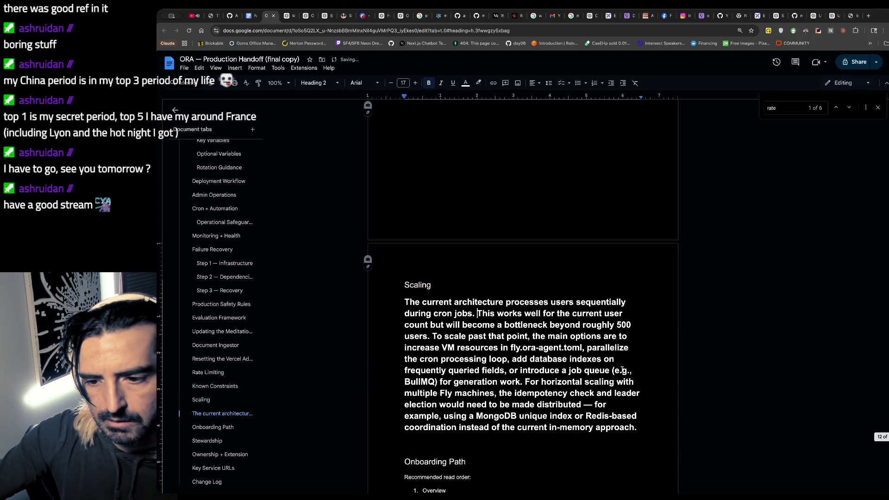
mouse_move(640, 435)
mouse_down()
mouse_move(405, 282)
mouse_move(401, 302)
mouse_up()
scroll(407, 278, down, 3)
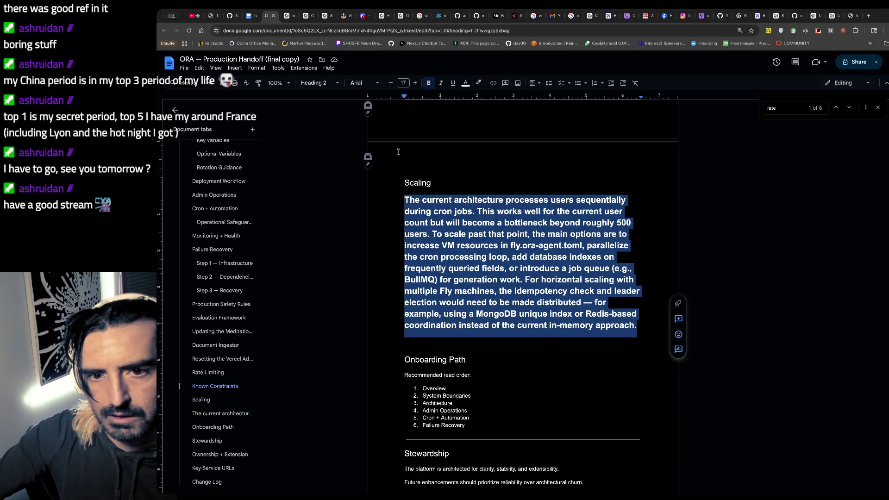
click(318, 82)
mouse_move(328, 238)
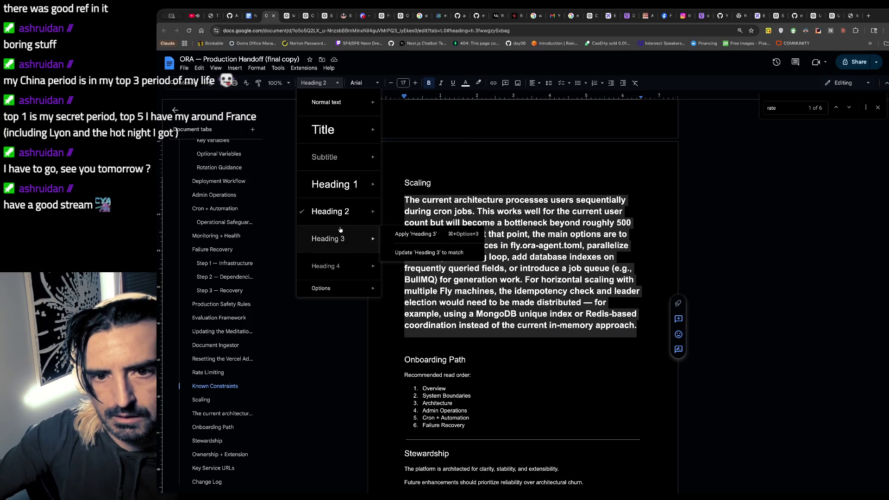
click(326, 103)
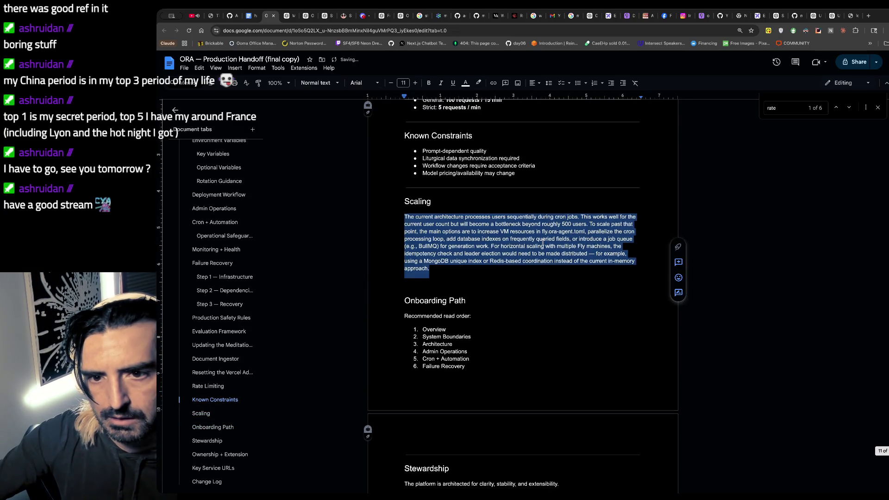
click(543, 243)
scroll(543, 242, up, 15)
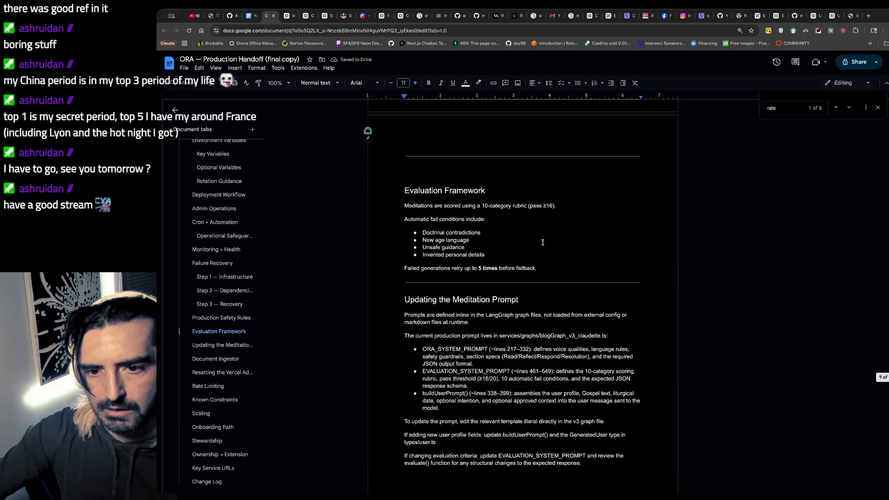
scroll(543, 242, up, 5)
scroll(543, 242, up, 5)
scroll(543, 243, up, 3)
scroll(543, 244, up, 5)
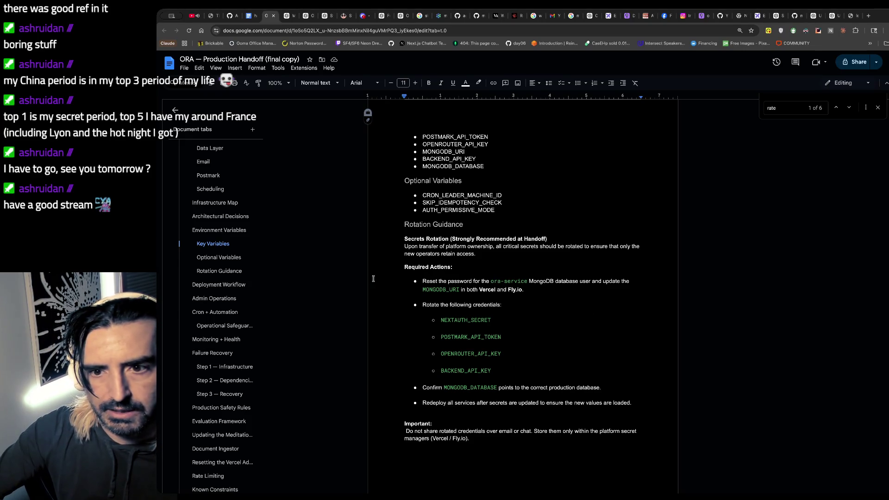
click(798, 16)
click(840, 15)
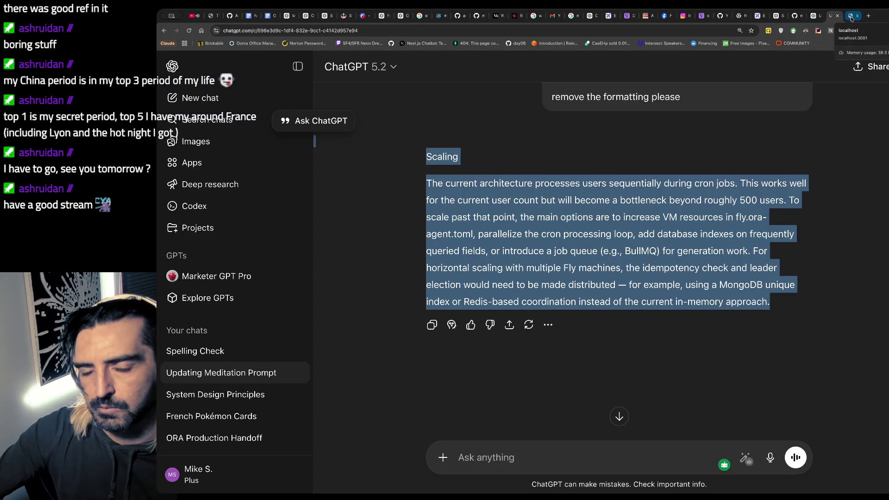
- Glance at the Excalidraw task checklist and return to the ORA handoff document
click(758, 16)
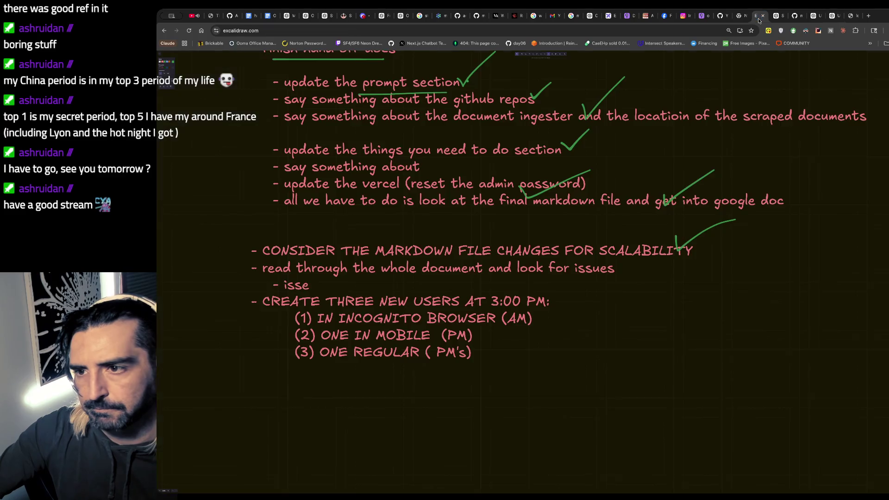
scroll(529, 258, down, 1)
scroll(528, 258, down, 1)
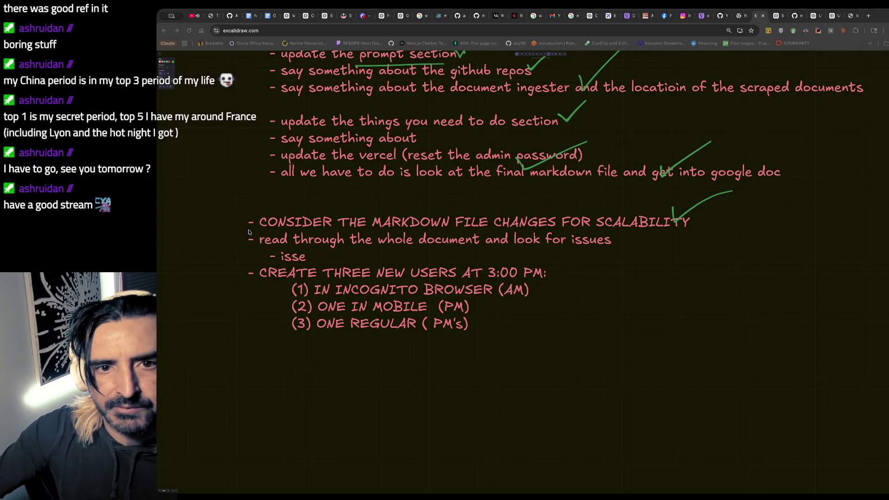
click(268, 15)
scroll(447, 213, up, 3)
scroll(446, 213, up, 3)
scroll(447, 214, up, 3)
scroll(446, 214, up, 3)
scroll(446, 213, up, 3)
scroll(446, 214, up, 3)
scroll(447, 213, up, 3)
scroll(447, 213, up, 3)
scroll(446, 214, up, 3)
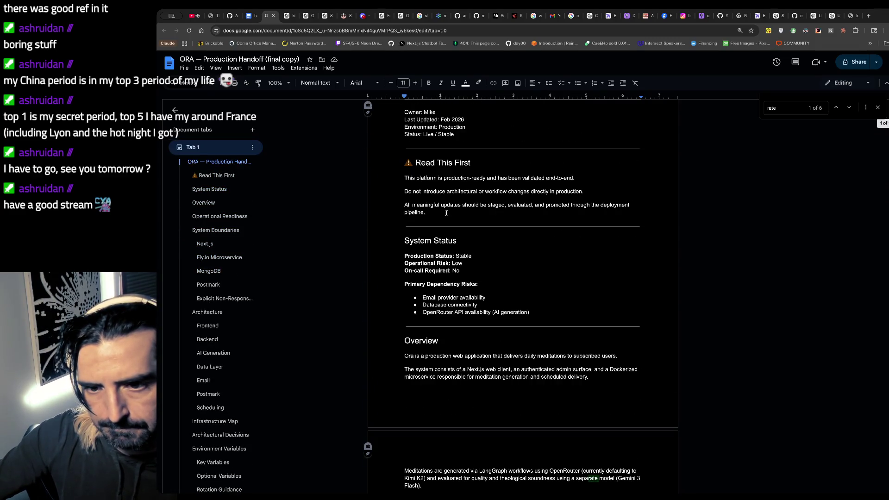
scroll(446, 213, up, 2)
scroll(446, 213, down, 3)
scroll(446, 213, down, 3)
scroll(446, 213, down, 3)
scroll(447, 214, down, 3)
scroll(446, 213, down, 3)
scroll(447, 213, down, 3)
scroll(447, 214, down, 3)
scroll(446, 213, down, 2)
scroll(446, 213, down, 3)
scroll(446, 213, down, 3)
scroll(446, 214, down, 2)
scroll(446, 213, down, 2)
scroll(446, 214, down, 3)
scroll(446, 213, down, 3)
scroll(446, 214, down, 3)
scroll(446, 214, down, 3)
scroll(446, 213, down, 3)
scroll(446, 213, down, 3)
scroll(447, 214, down, 3)
scroll(446, 213, down, 3)
scroll(446, 213, down, 3)
scroll(446, 213, down, 3)
scroll(447, 214, down, 3)
scroll(446, 213, down, 3)
scroll(446, 215, down, 2)
scroll(447, 214, up, 5)
scroll(446, 215, up, 5)
scroll(446, 215, up, 5)
scroll(446, 214, up, 5)
scroll(446, 214, up, 5)
scroll(446, 213, up, 2)
scroll(446, 213, up, 1)
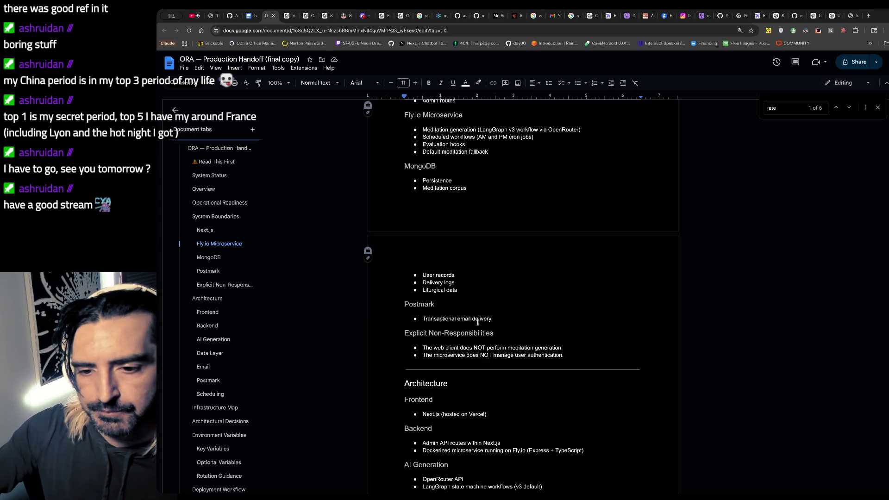
scroll(459, 265, up, 2)
scroll(478, 323, up, 3)
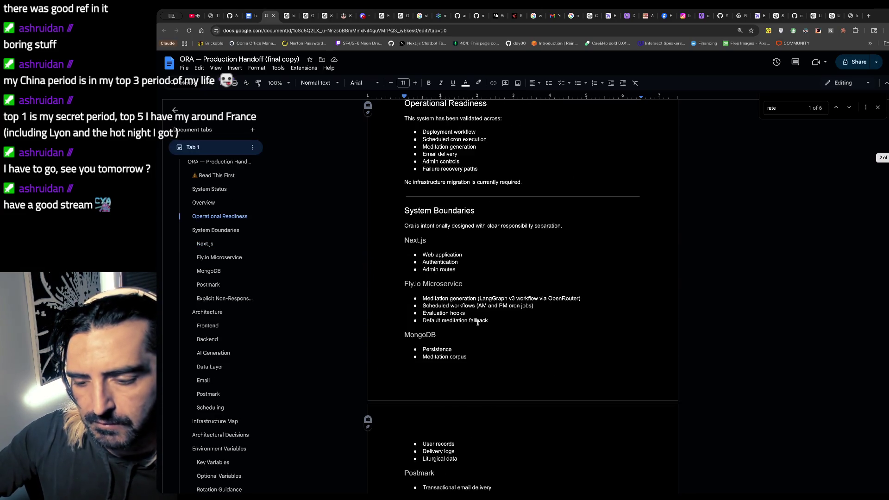
scroll(478, 322, up, 2)
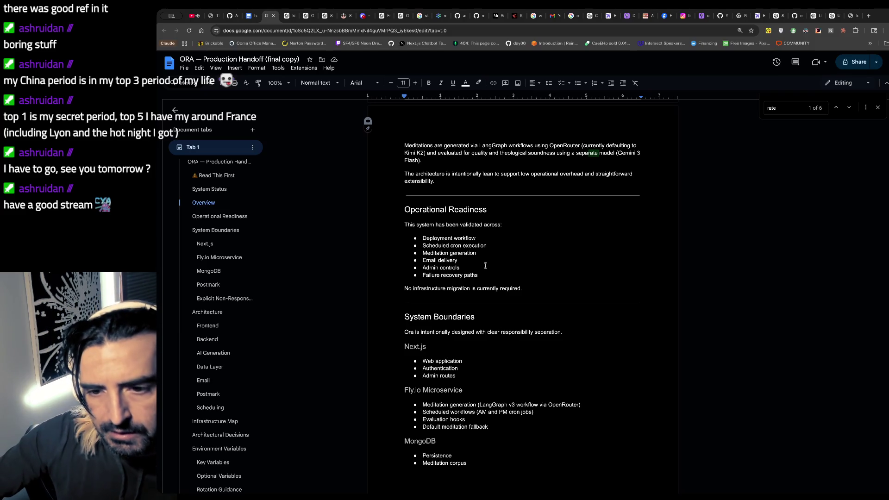
scroll(486, 265, up, 3)
key(ctrl+f)
text(evalu)
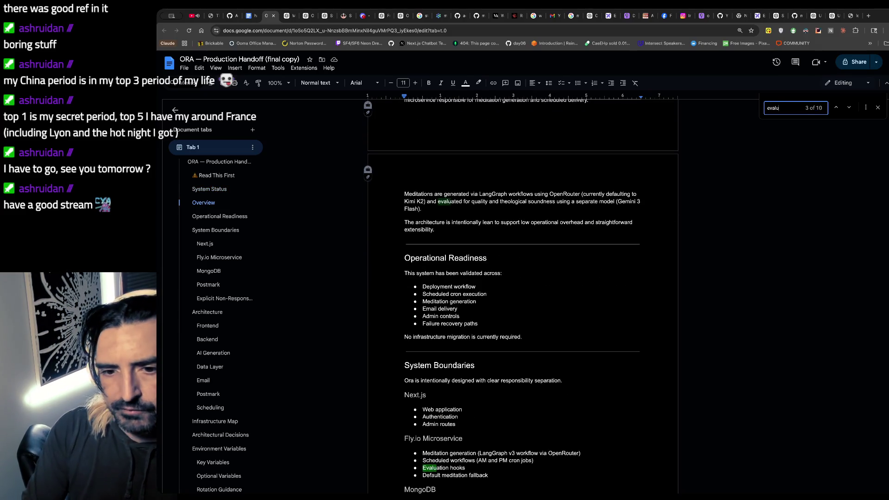
text(tat)
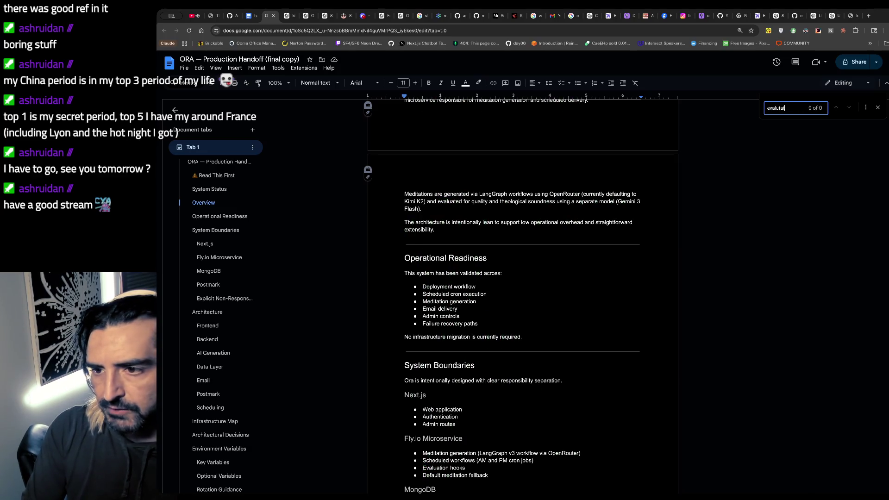
- Search the doc for 'evaluation' and step through its matches to the Evaluation hooks entry
key(BackSpace)
key(BackSpace)
key(BackSpace)
text(at)
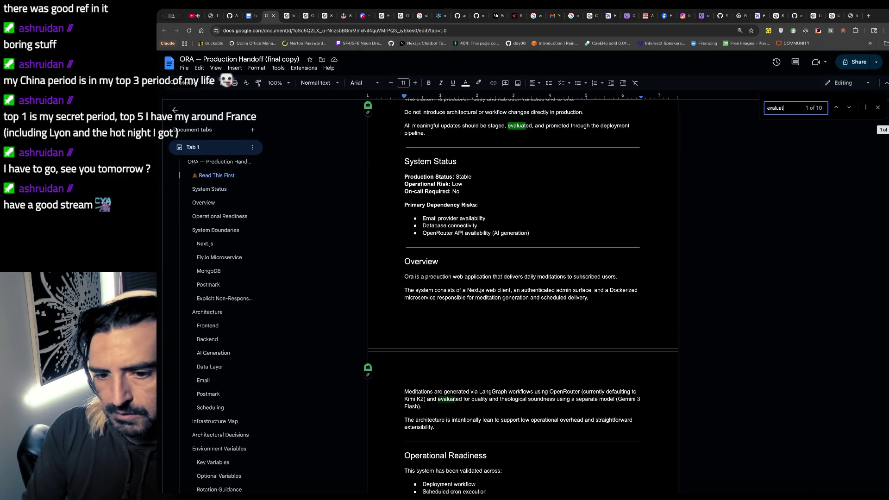
text(ion)
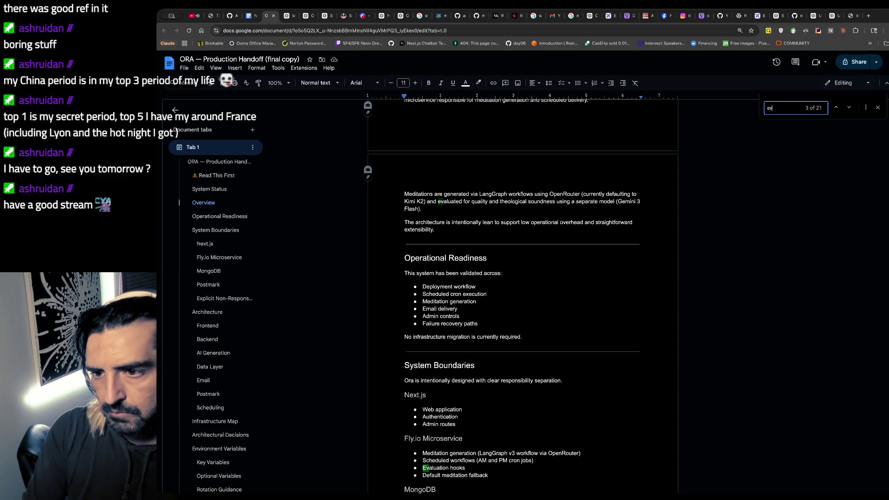
key(BackSpace)
text(n)
key(Return)
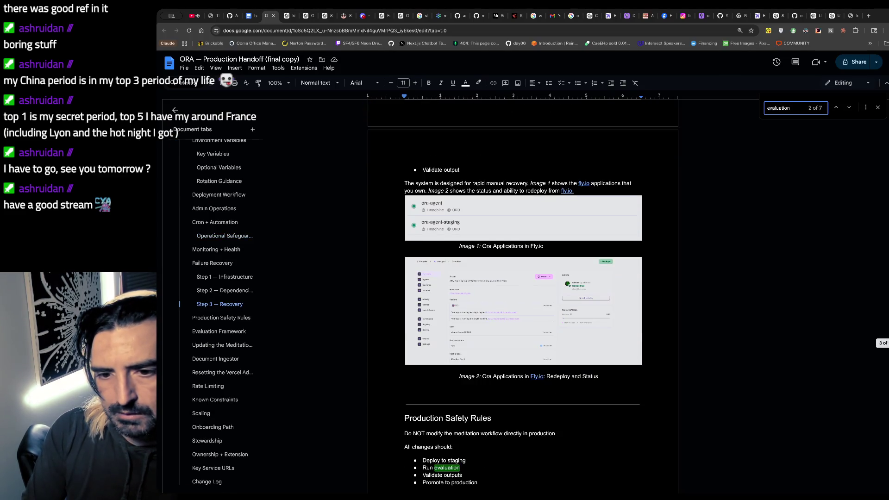
key(Return)
key(Return)
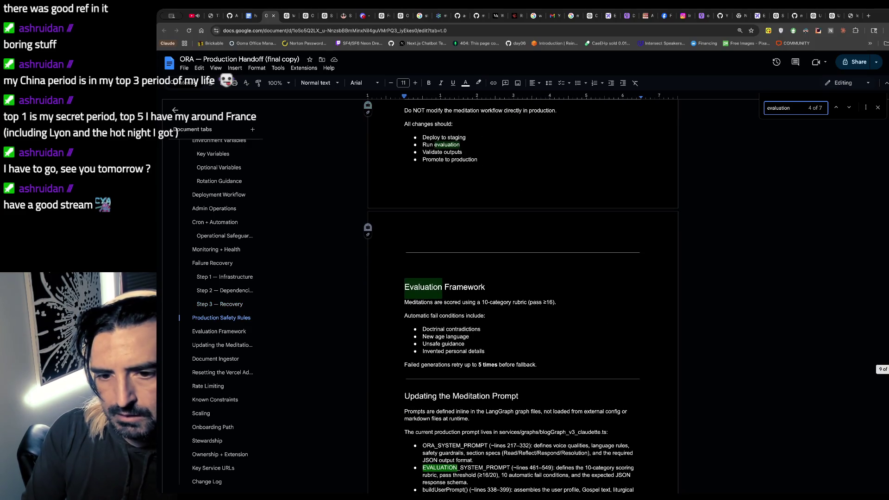
key(Return)
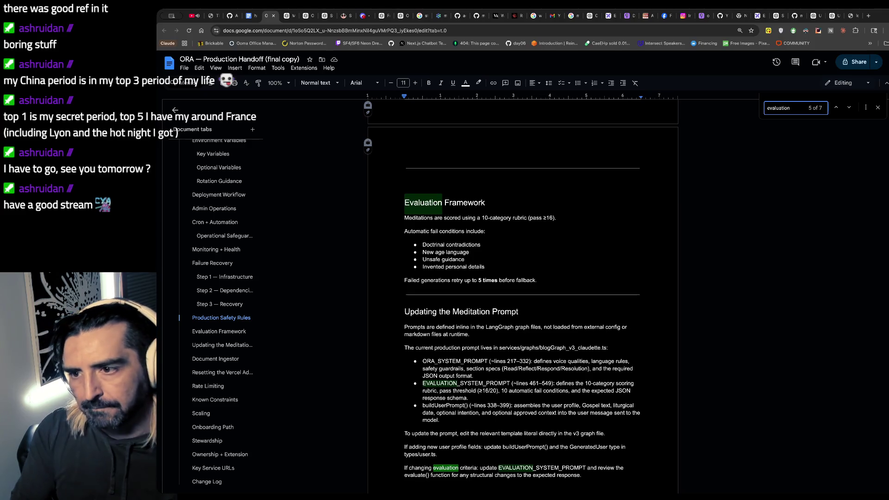
key(Return)
text(()
key(Return)
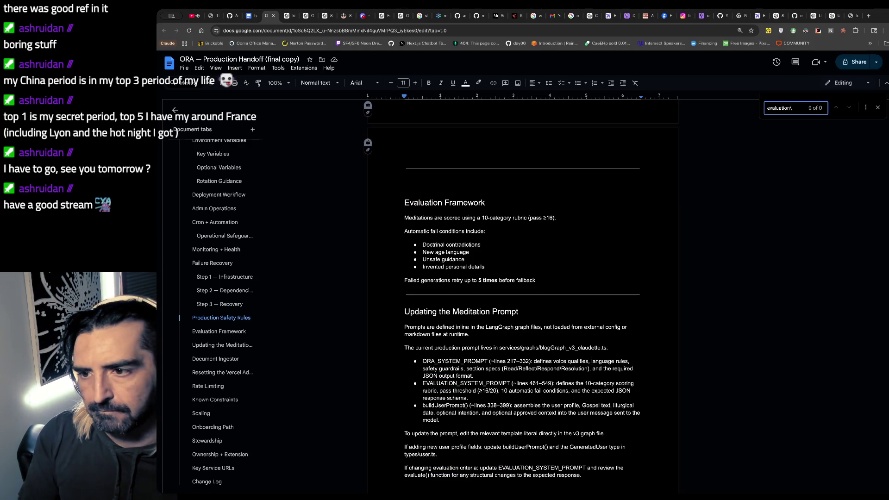
key(Return)
key(Return)
key(Return)
key(Return)
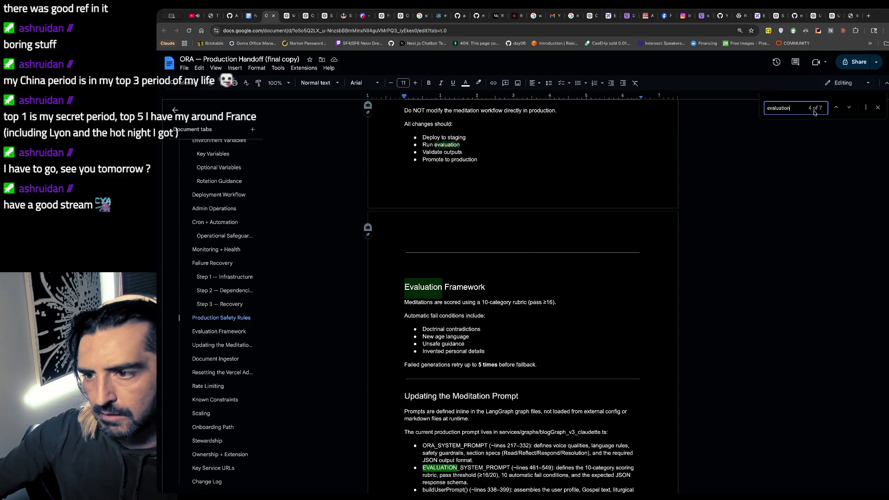
click(837, 107)
click(837, 107)
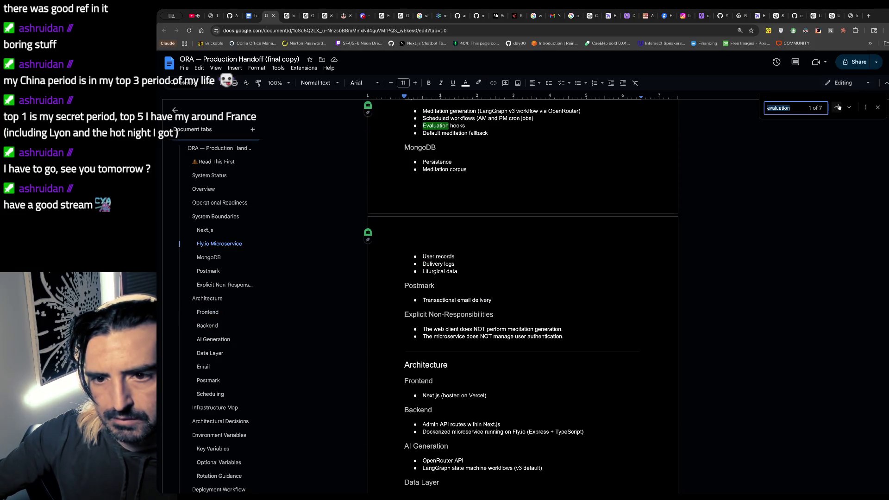
scroll(669, 195, up, 1)
- Select the Fly.io Microservice bullet list around Evaluation hooks
click(529, 214)
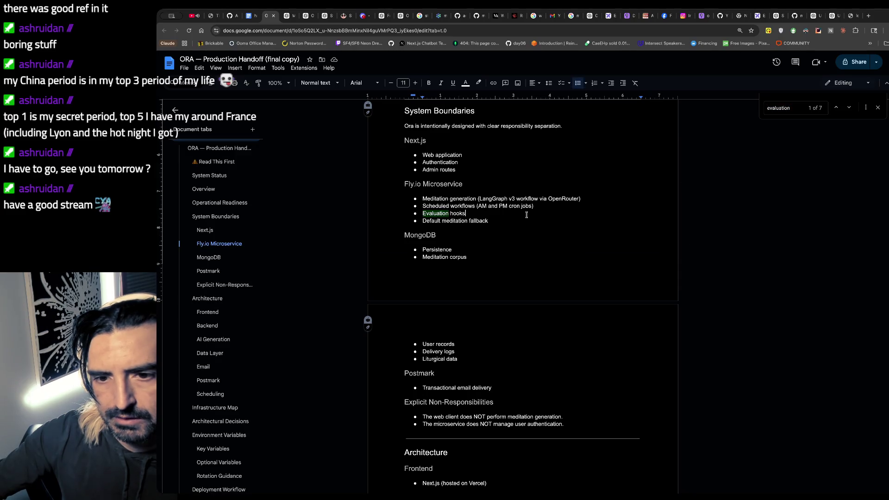
drag(514, 218, 421, 169)
key(super+c)
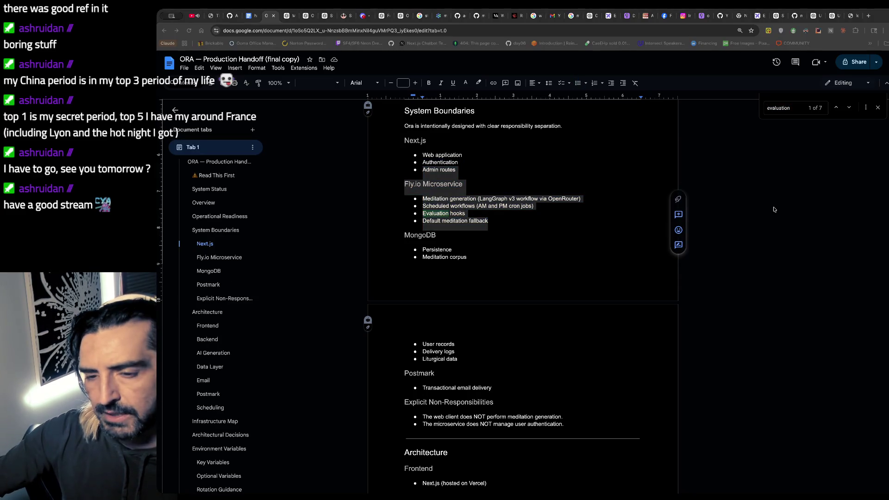
- Ask Claude Code what the evaluation hooks are, pasting the Fly.io Microservice list, then switch the browser to YouTube
key(super+Tab)
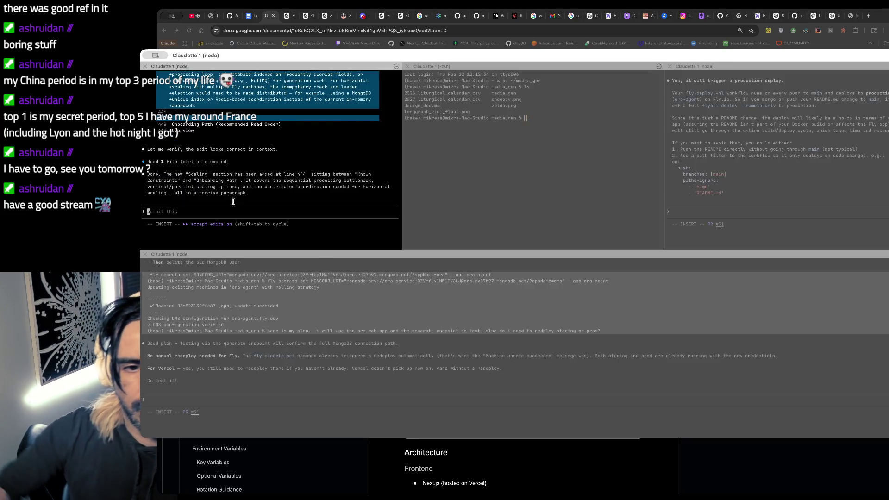
text(what are these eval)
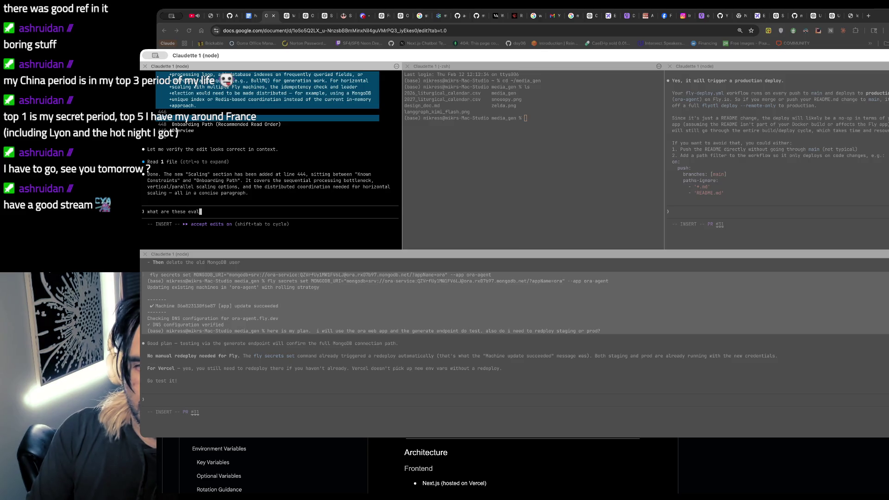
text(uation hooks in the documentaiton)
key(super+v)
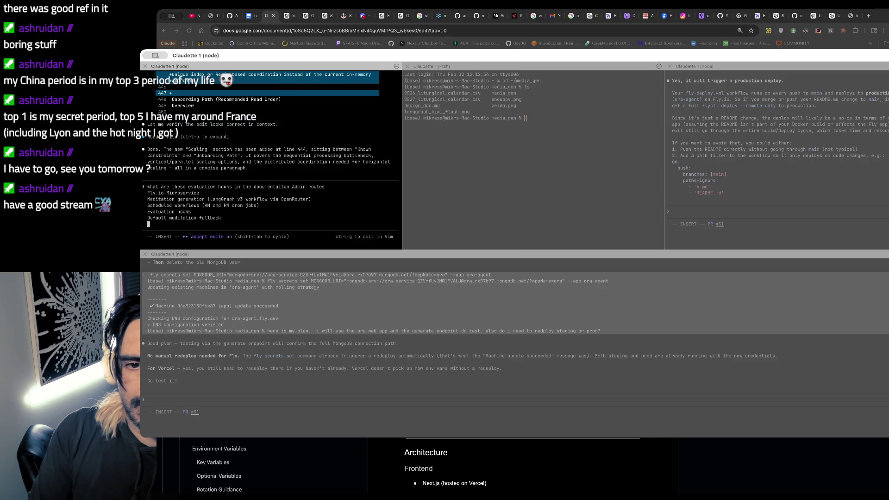
key(Return)
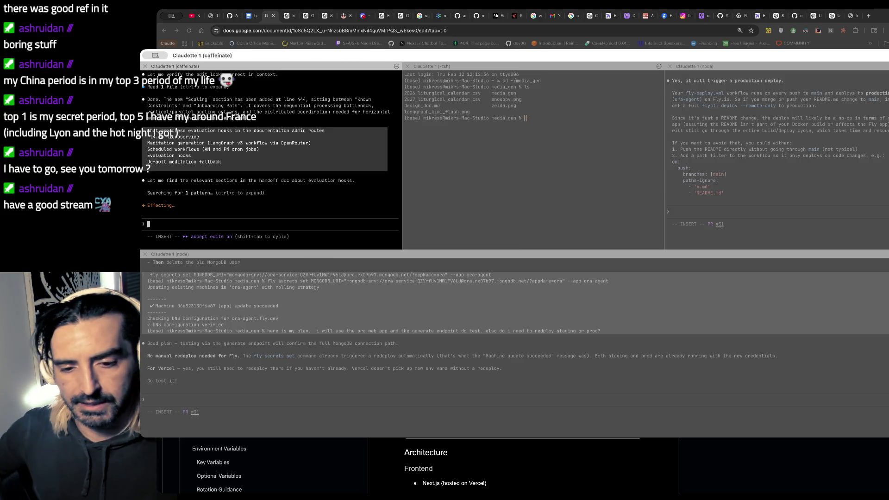
key(super+2)
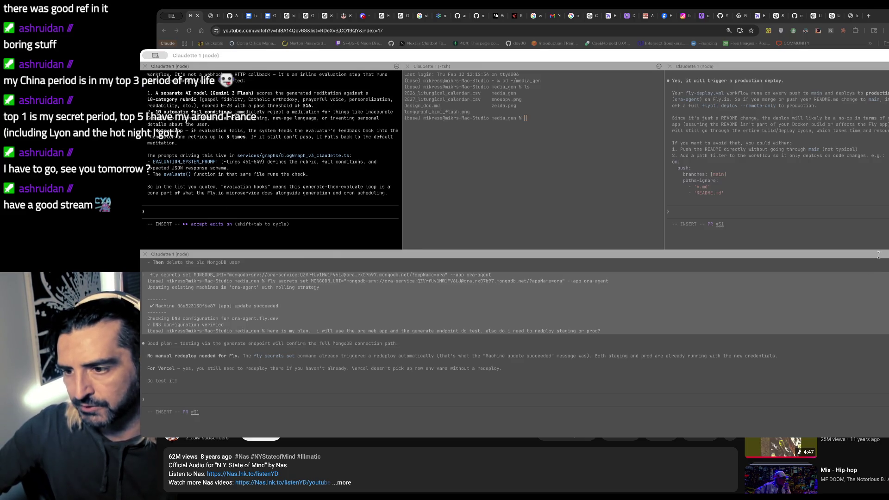
text(commit this)
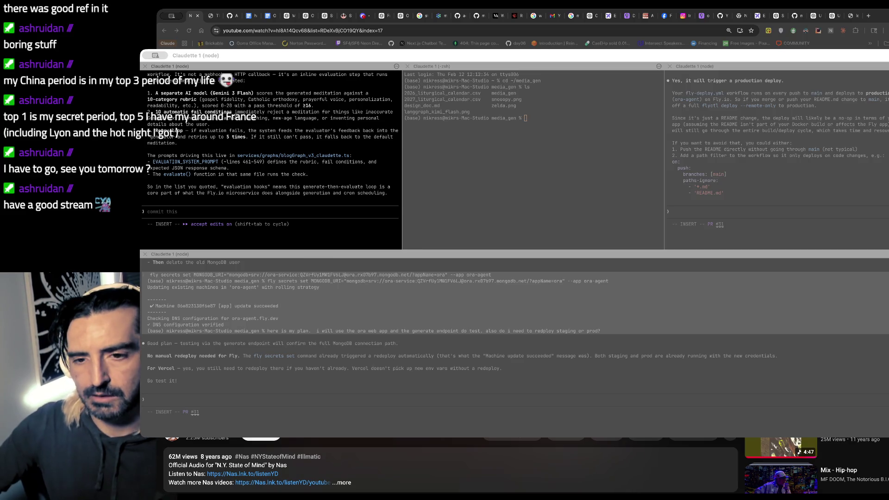
- Read Claude Code's evaluation-hooks explanation and return the browser to the handoff doc
key(super+Tab)
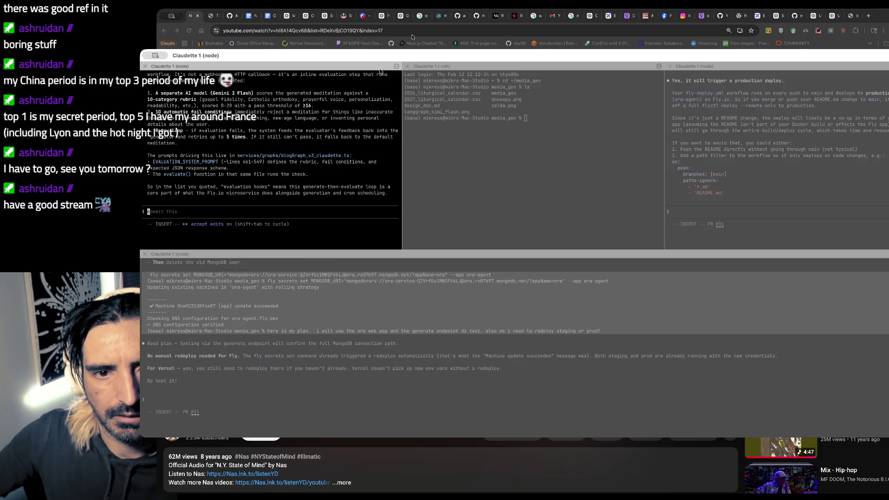
scroll(300, 83, up, 3)
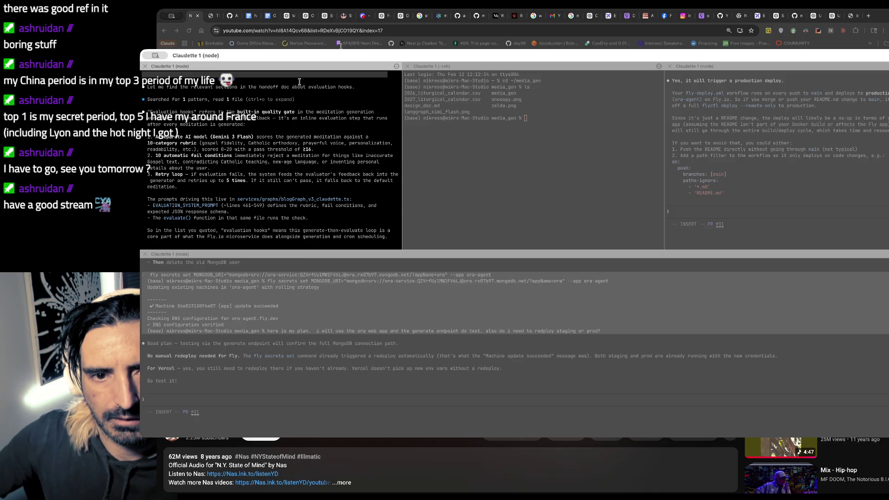
scroll(299, 83, down, 2)
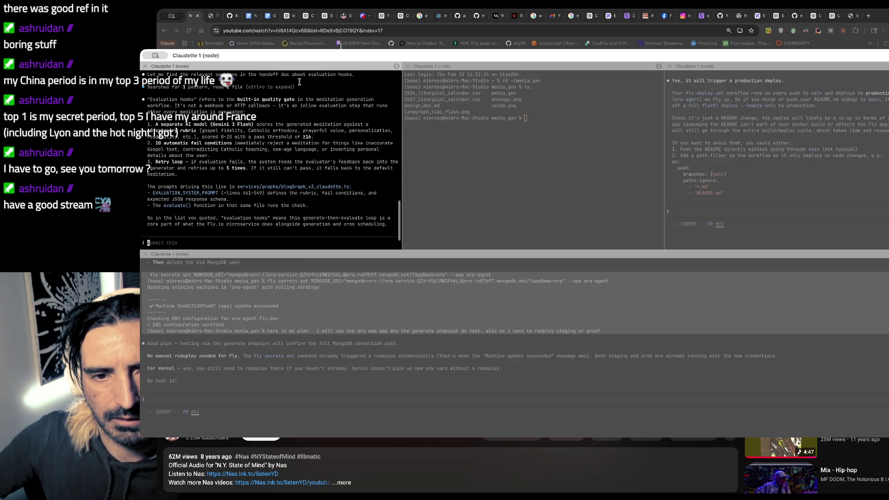
scroll(299, 83, down, 1)
scroll(300, 83, down, 1)
scroll(299, 82, down, 1)
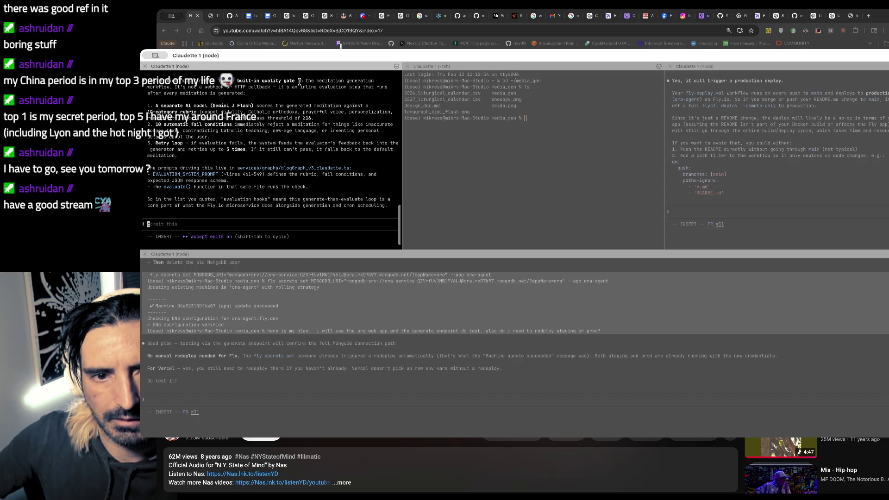
scroll(299, 82, down, 1)
scroll(300, 83, down, 1)
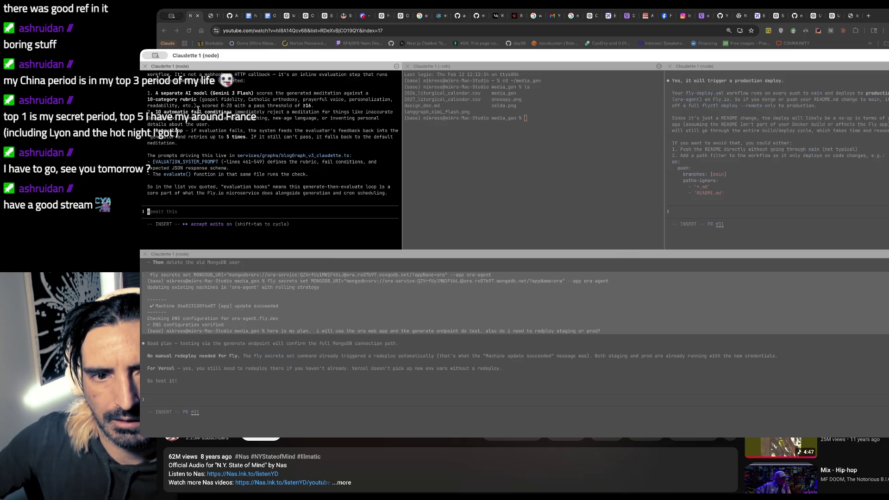
click(268, 15)
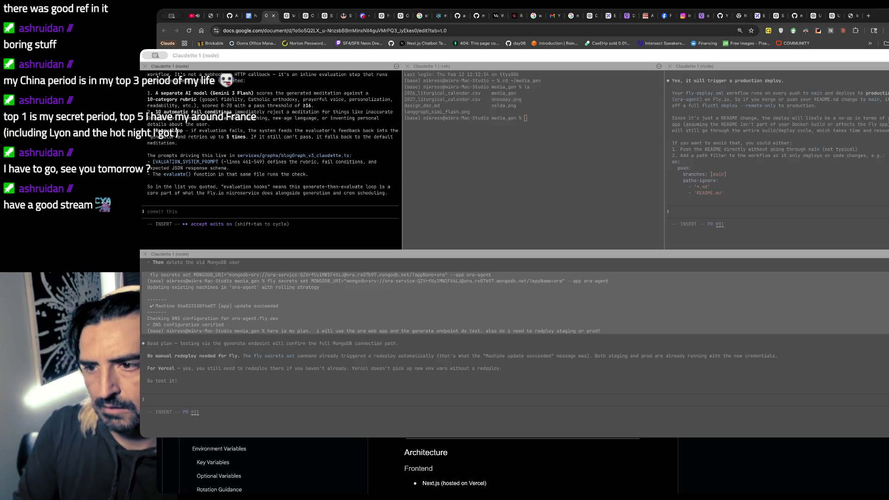
scroll(521, 469, down, 5)
scroll(521, 469, up, 1)
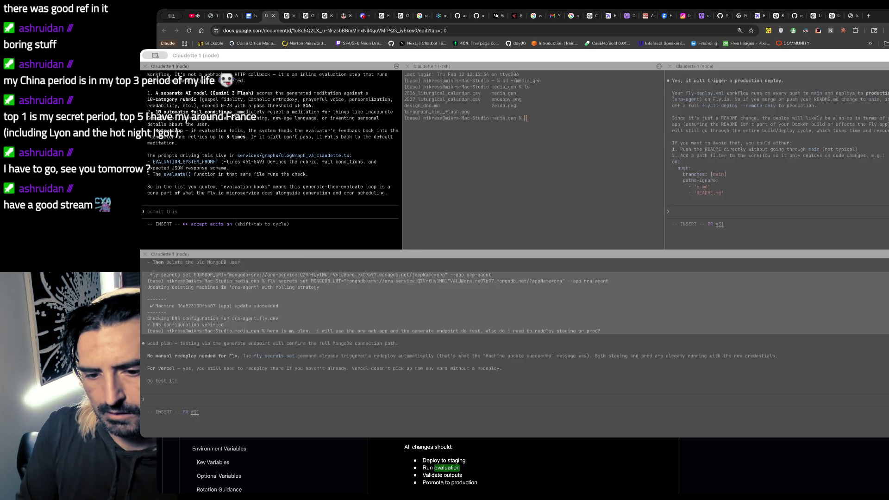
- Cycle through the 'evaluation' matches down to the Updating the Meditation Prompt section, then return to Claude Code
key(Return)
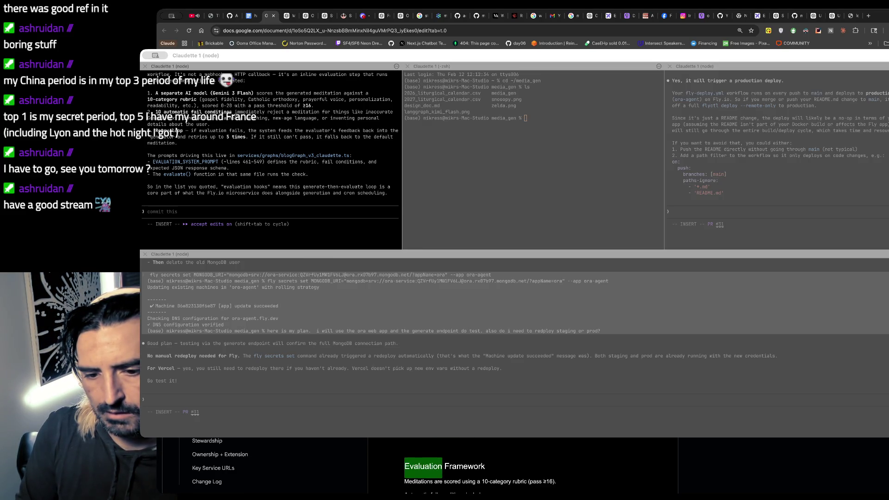
key(Return)
scroll(521, 466, down, 1)
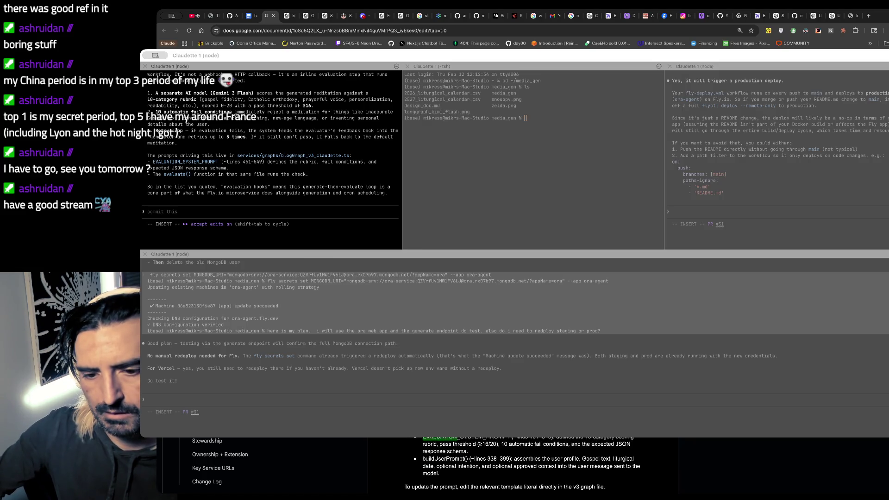
scroll(522, 466, down, 1)
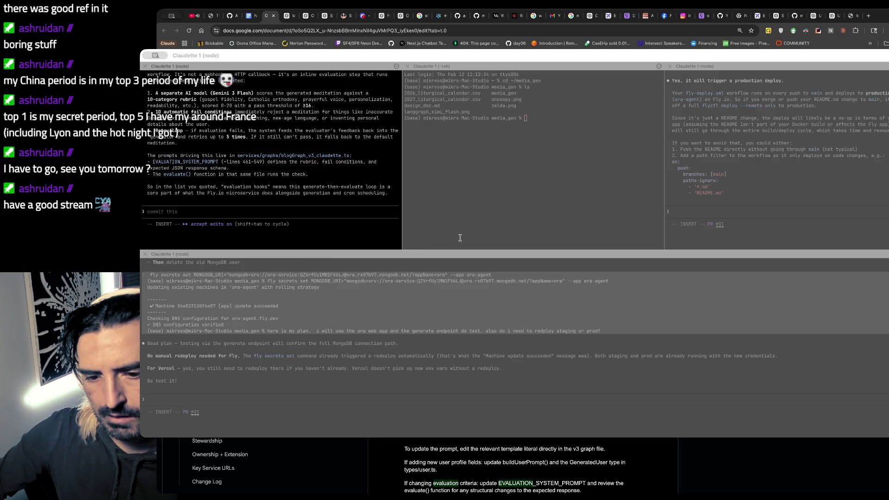
scroll(459, 237, up, 5)
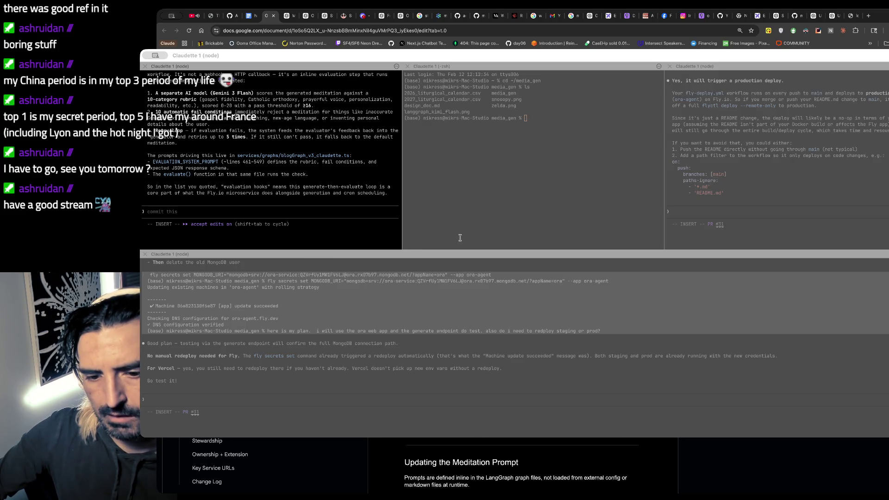
key(Return)
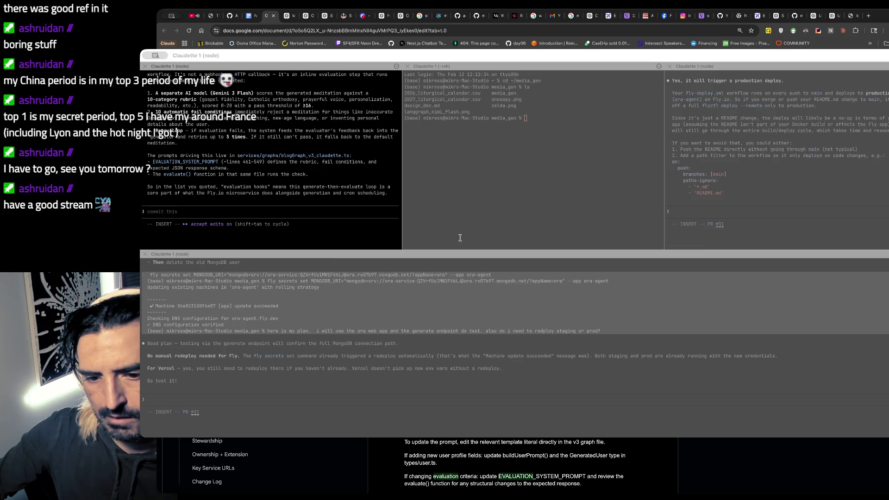
scroll(460, 237, down, 1)
scroll(460, 237, down, 1)
scroll(460, 237, down, 1)
scroll(459, 238, down, 2)
scroll(459, 238, down, 1)
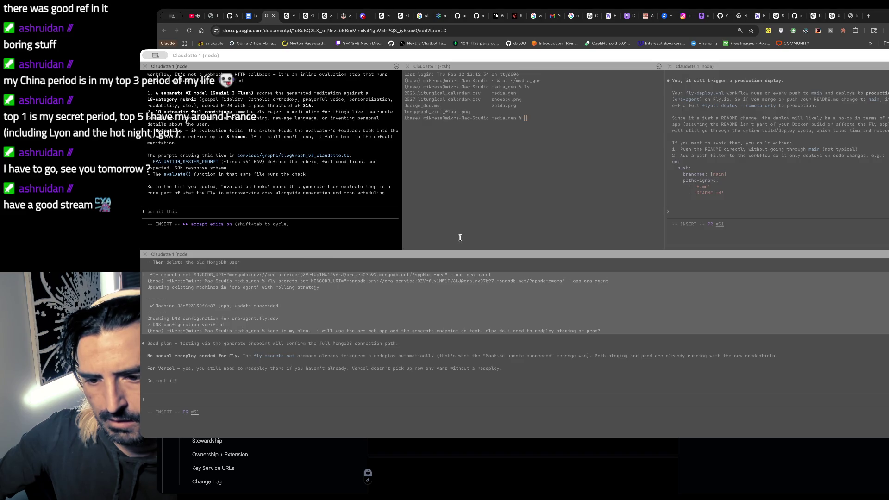
scroll(460, 237, down, 1)
scroll(459, 238, down, 1)
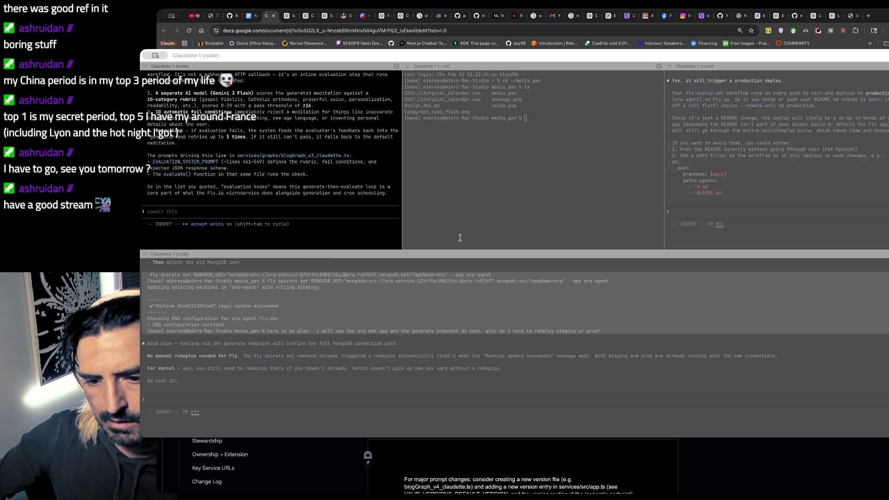
scroll(459, 237, down, 2)
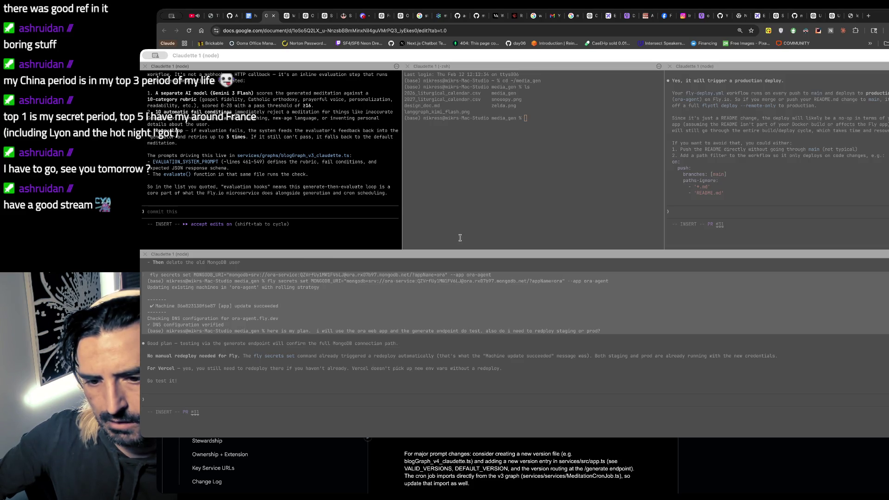
scroll(460, 239, down, 1)
scroll(460, 237, down, 1)
scroll(459, 238, down, 1)
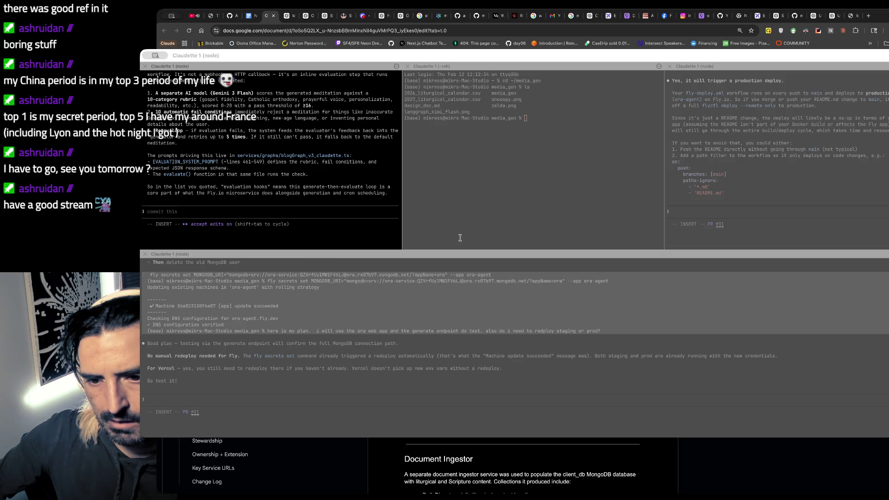
scroll(459, 238, down, 1)
scroll(459, 237, down, 1)
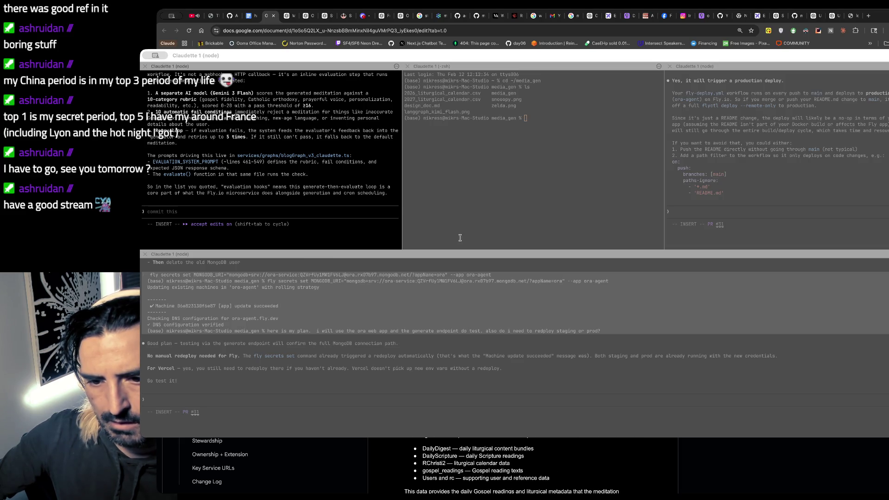
scroll(459, 238, down, 2)
scroll(459, 237, down, 2)
scroll(459, 237, up, 1)
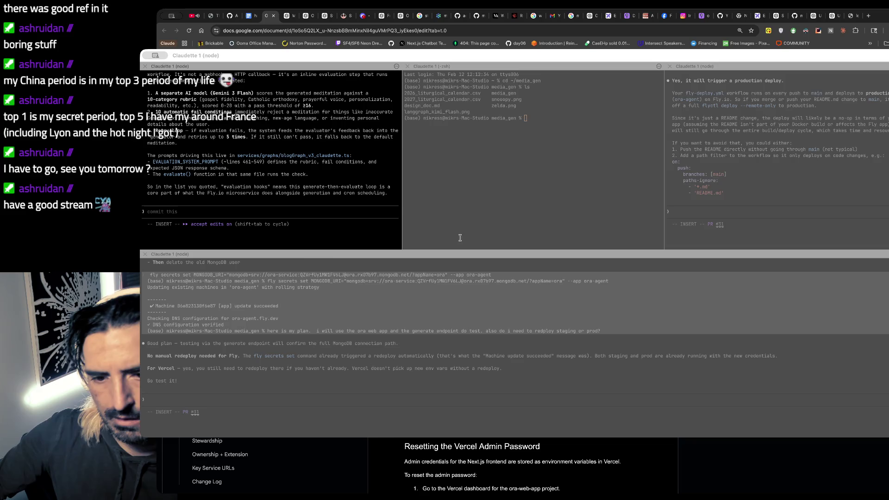
scroll(459, 238, down, 1)
scroll(459, 238, down, 2)
scroll(460, 238, down, 1)
scroll(460, 238, down, 1)
scroll(459, 237, down, 1)
scroll(459, 238, down, 2)
scroll(459, 237, down, 1)
scroll(459, 238, down, 1)
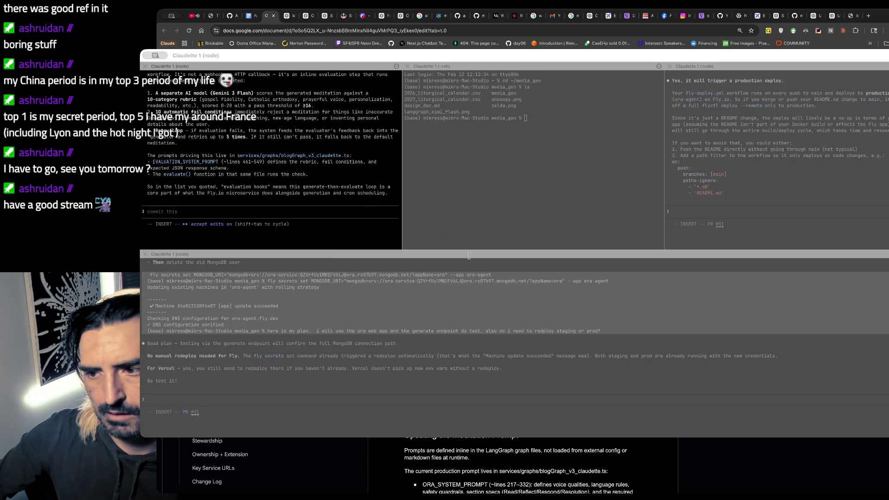
click(301, 191)
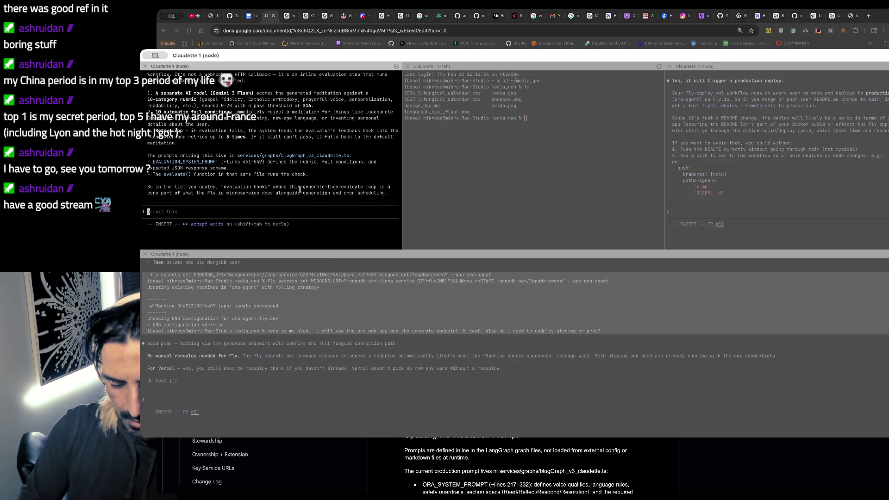
text(I am just orurios)
text( the )
text(on' wording should be revi)
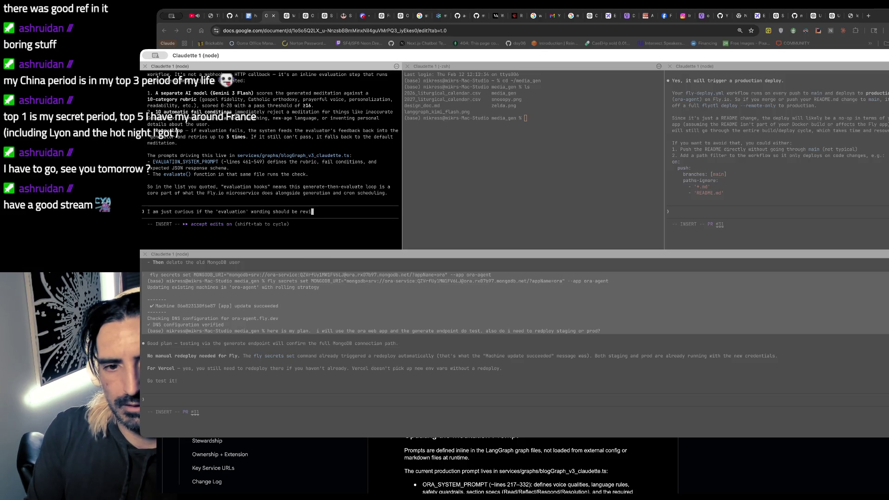
text(site or)
text(a)
text( the ma)
text( file bec)
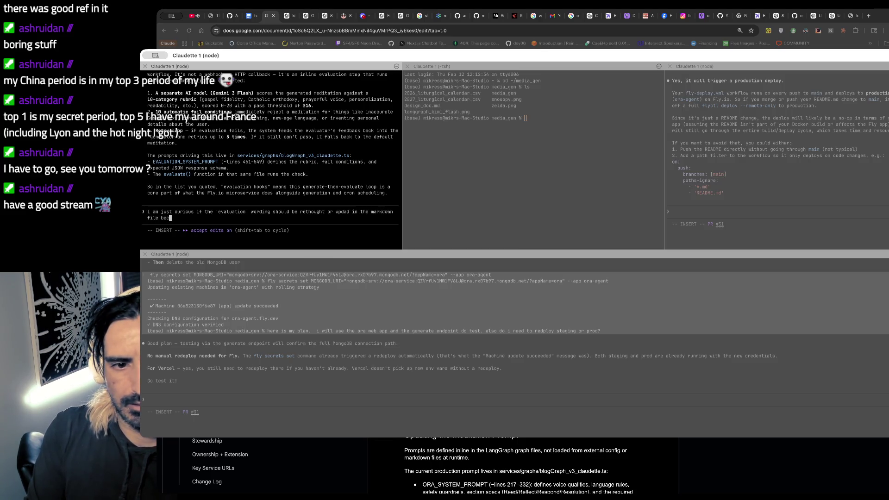
text(ause i)
text(s )
text(ot clear to mehowt he section)
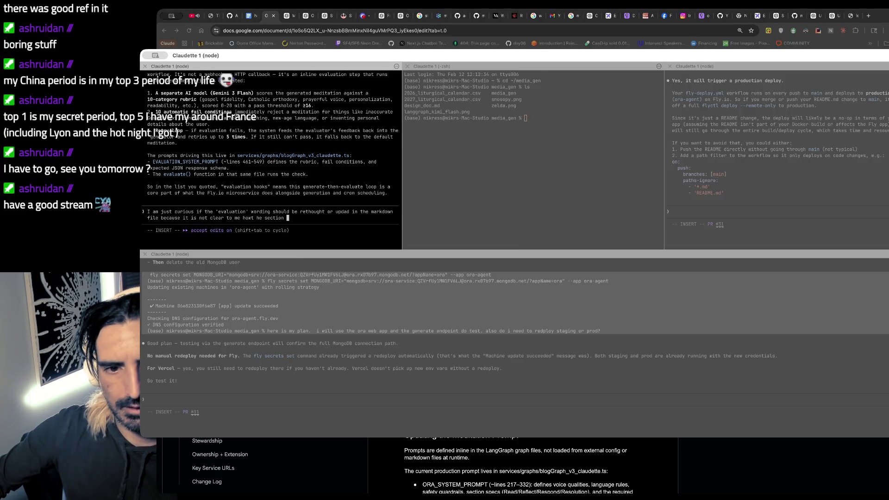
- Send the question about rethinking the handoff's 'evaluation' wording to the assistant
key(BackSpace)
key(BackSpace)
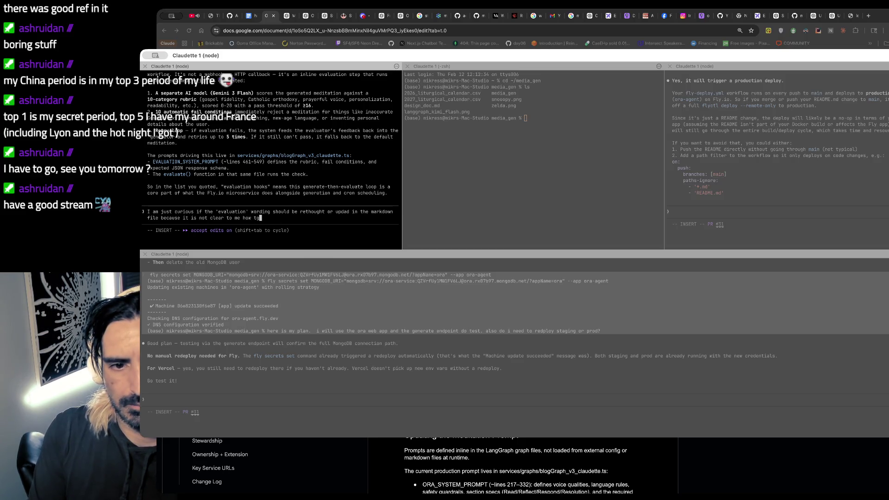
text(e section Evaluation Frame)
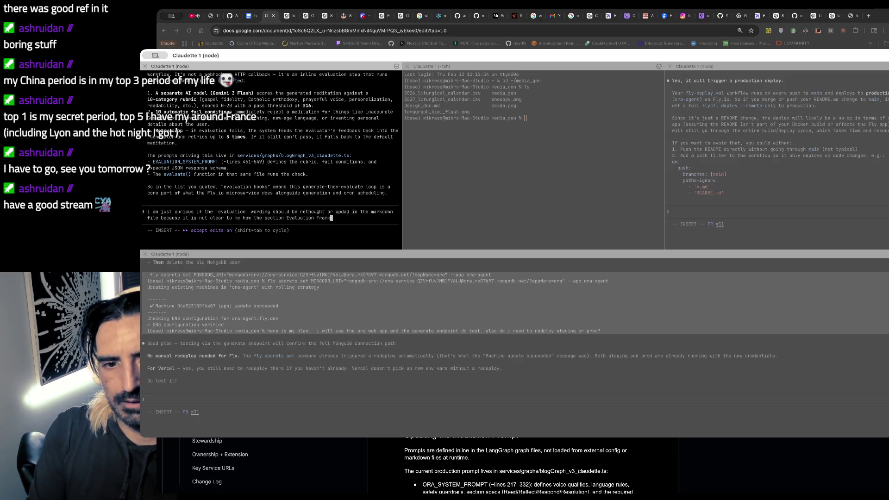
text(s into the larger )
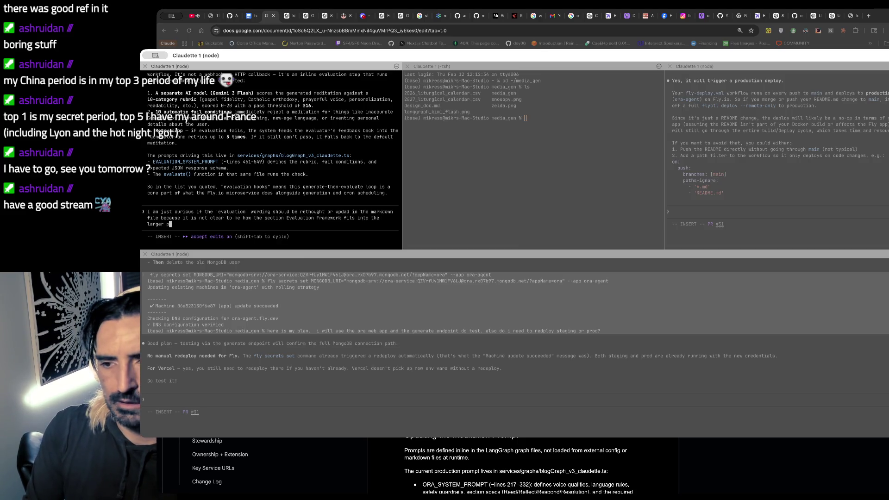
text(message in the mser)
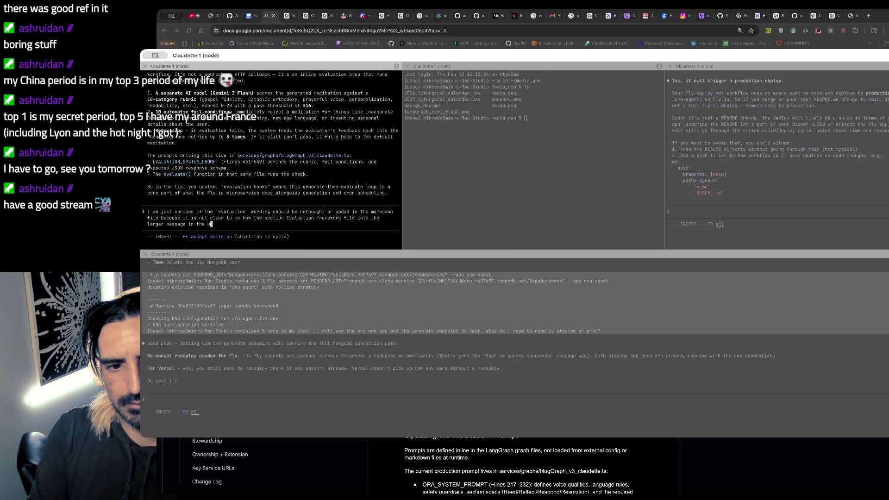
text(handoff_doc.md)
key(Return)
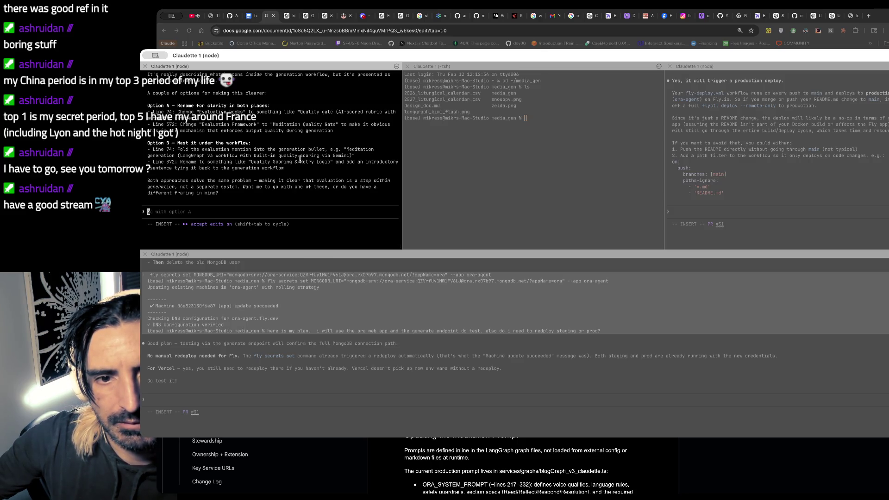
scroll(276, 168, up, 2)
scroll(276, 167, up, 3)
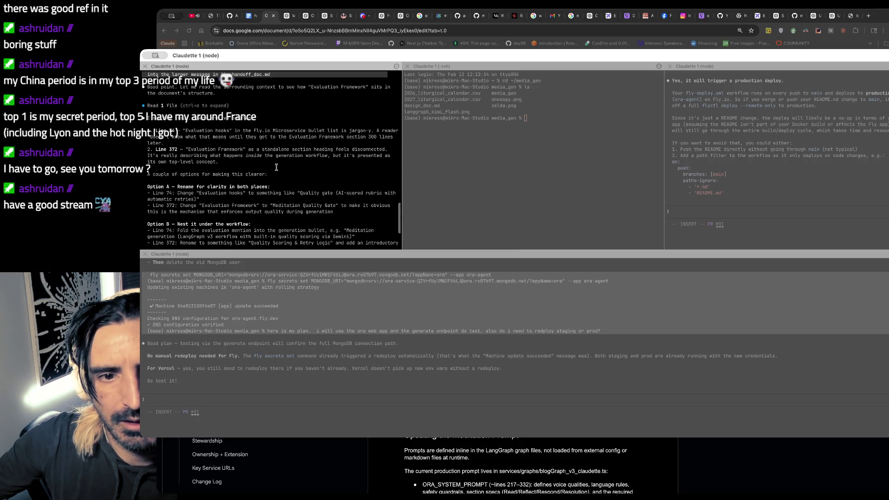
scroll(276, 167, down, 1)
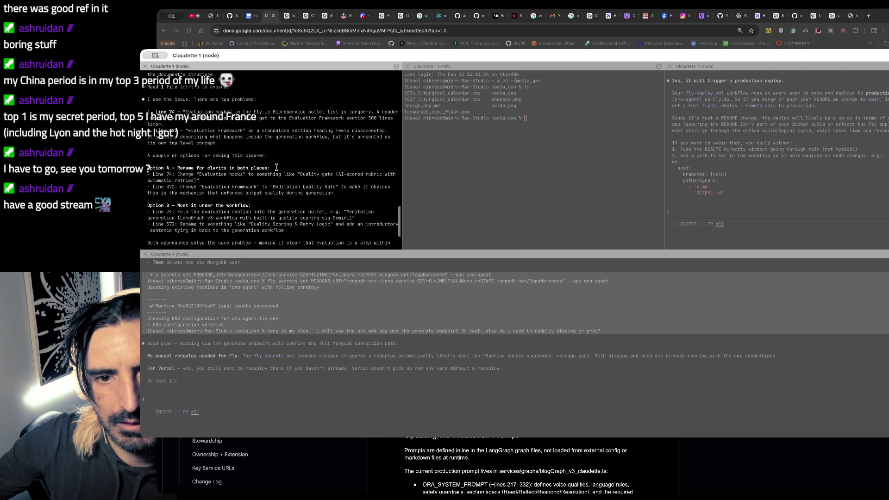
scroll(276, 167, down, 1)
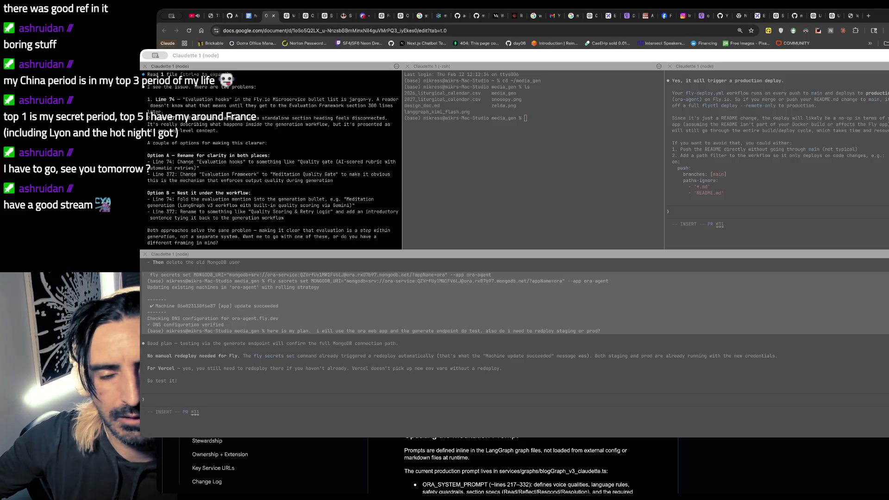
click(335, 219)
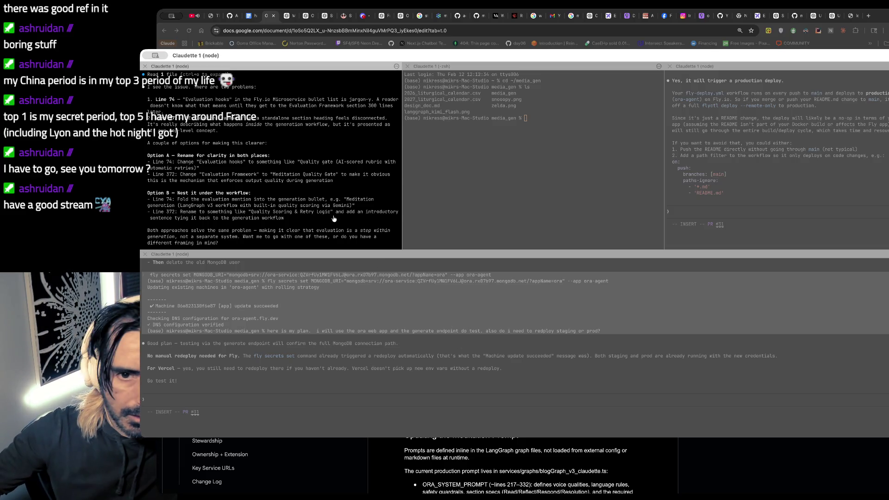
scroll(334, 219, down, 3)
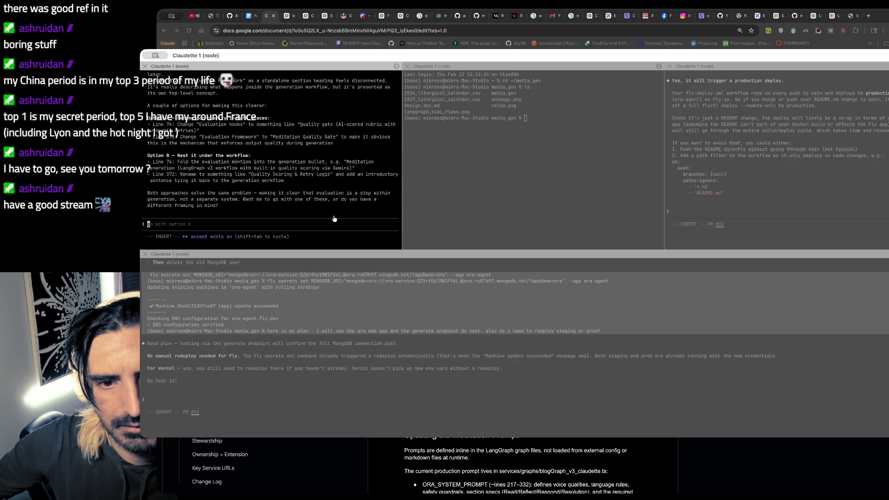
text(okay)
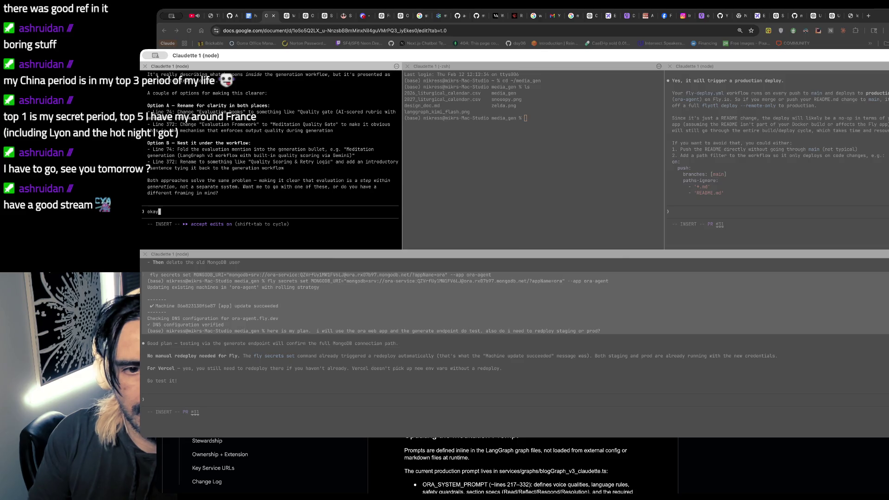
text(lets do Option B andpre)
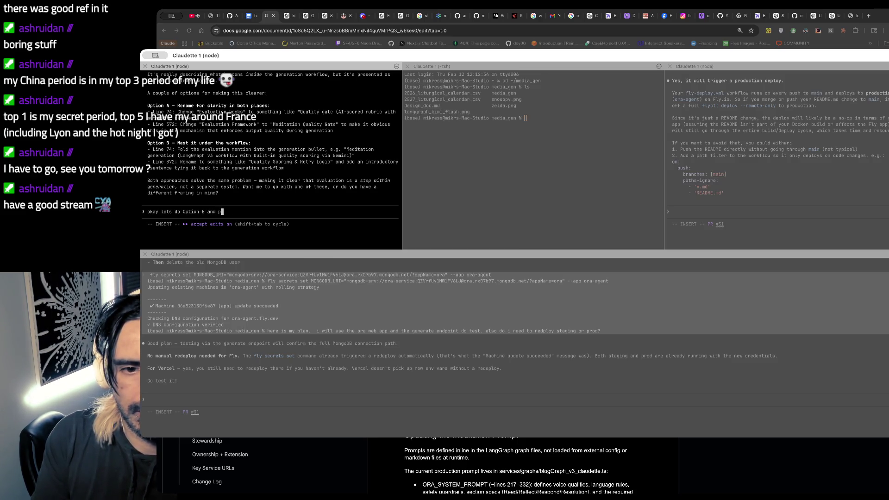
text(me with specifc change)
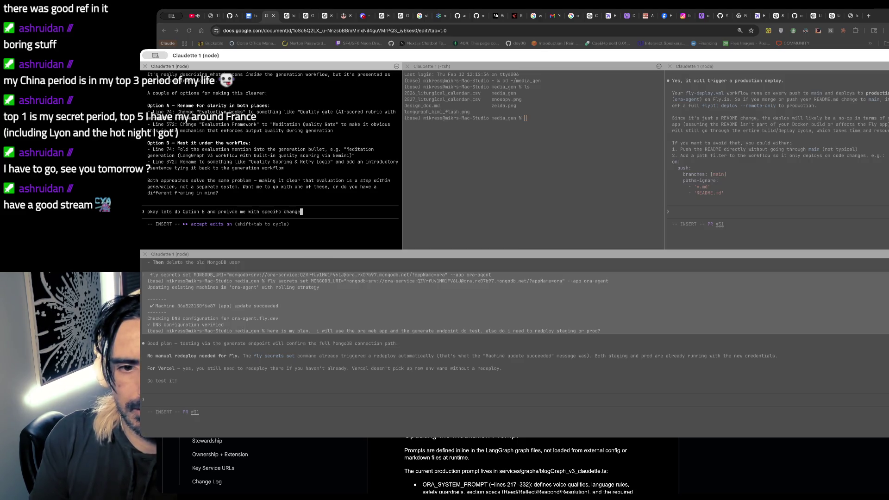
text(s to make in the markdown document)
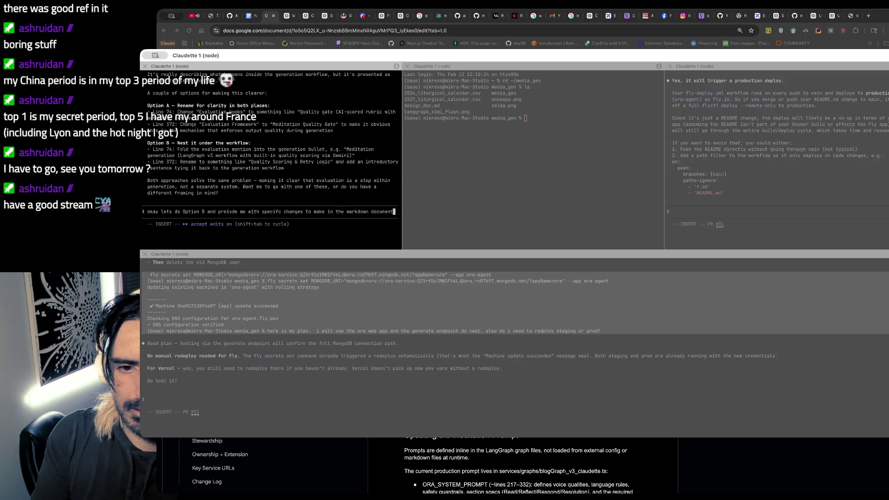
text( .)
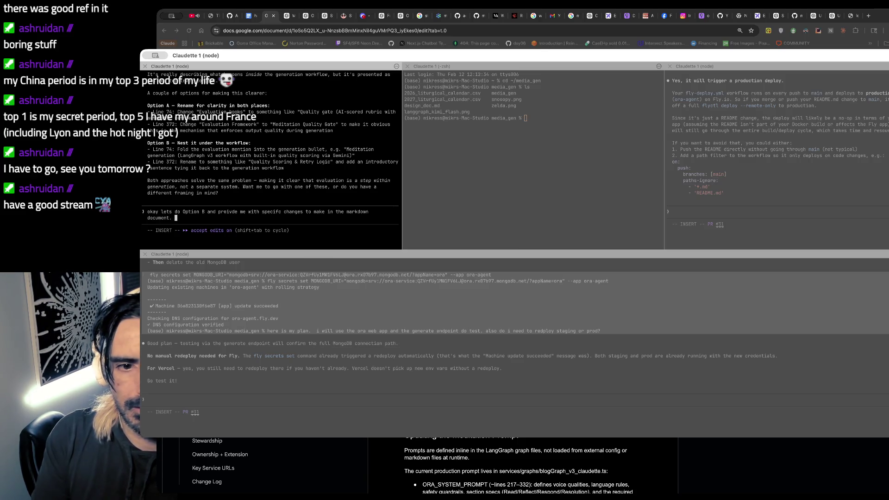
- Send the Option B request for specific markdown changes, then return to the browser checklist
key(Return)
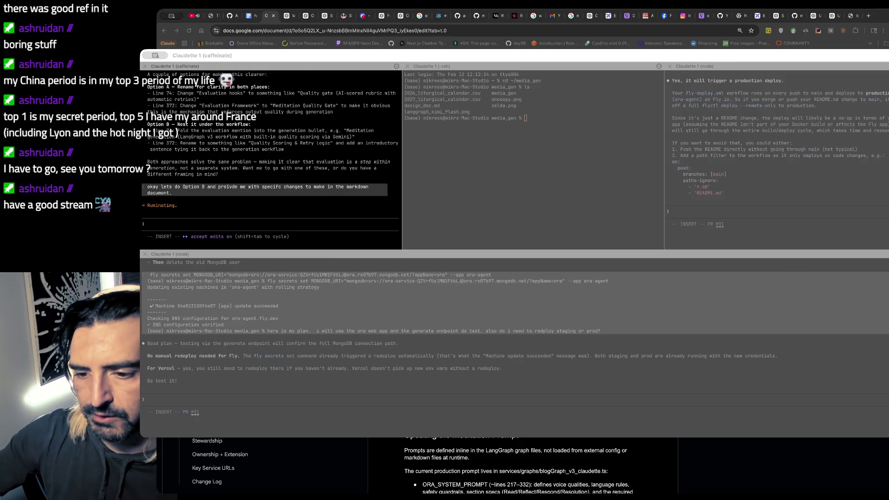
key(super+Tab)
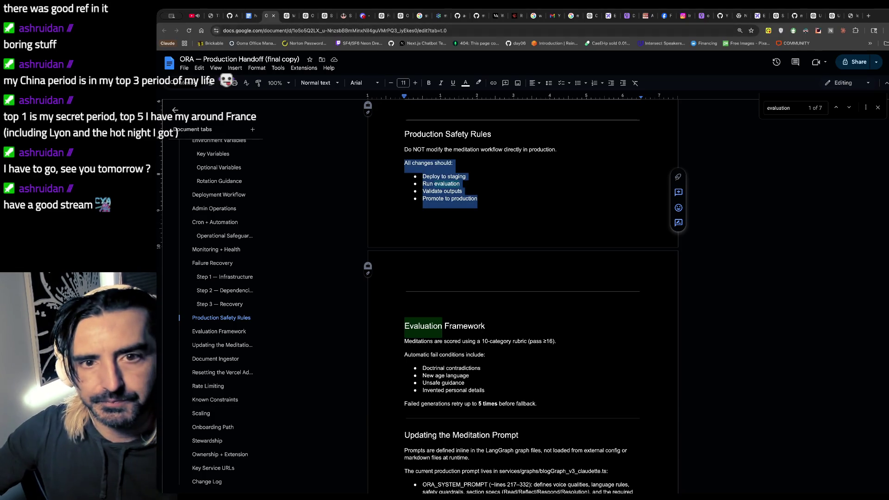
click(365, 151)
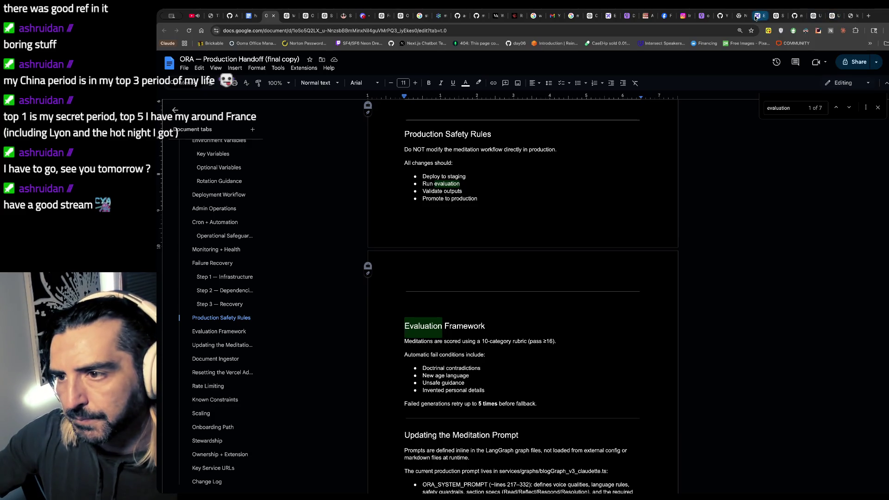
click(756, 16)
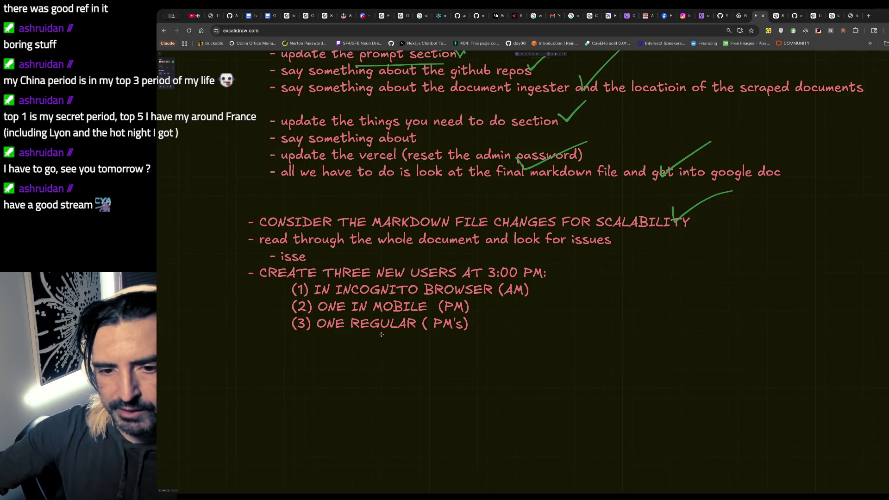
- Load oraprayer.com in a new browser tab
key(ctrl+t)
text(or)
key(Return)
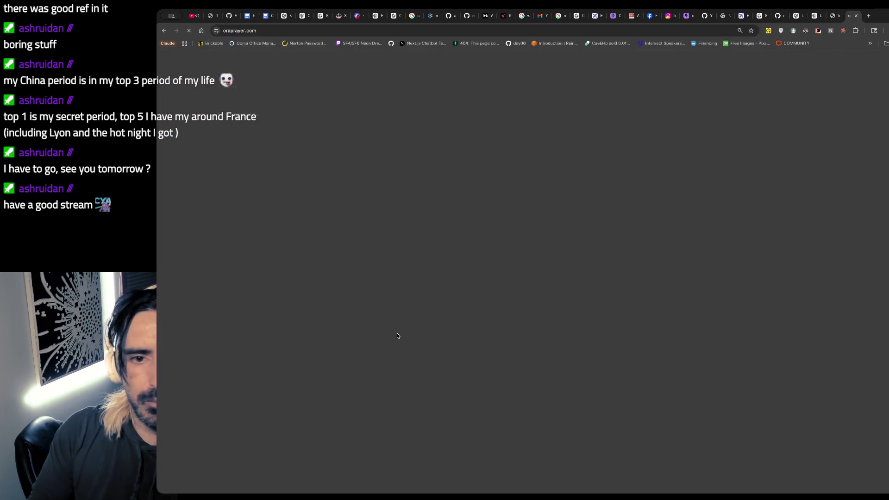
- Start a new account with the first name corrected and gender set to Male
click(546, 192)
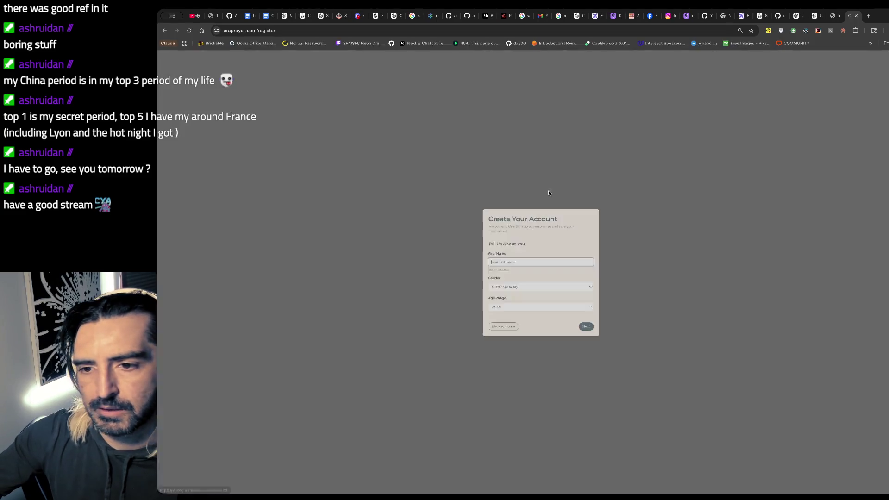
text(m)
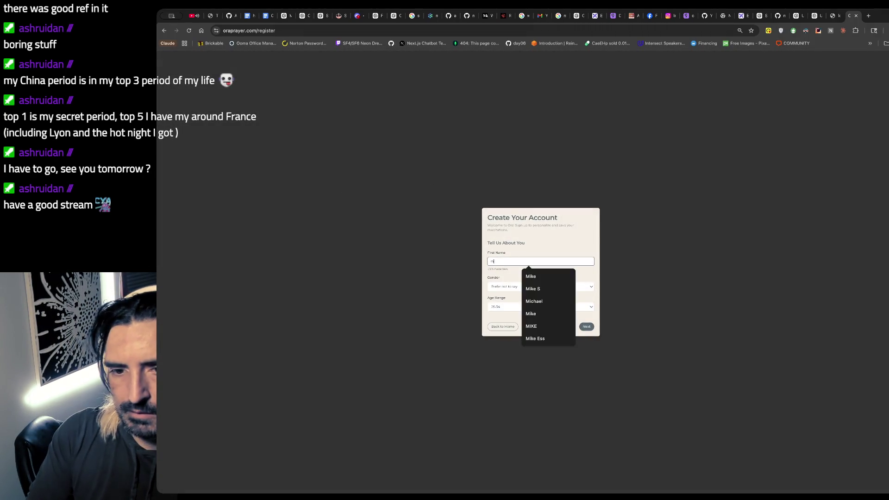
text(ike ess)
key(Tab)
click(530, 259)
key(BackSpace)
key(BackSpace)
key(BackSpace)
text(black)
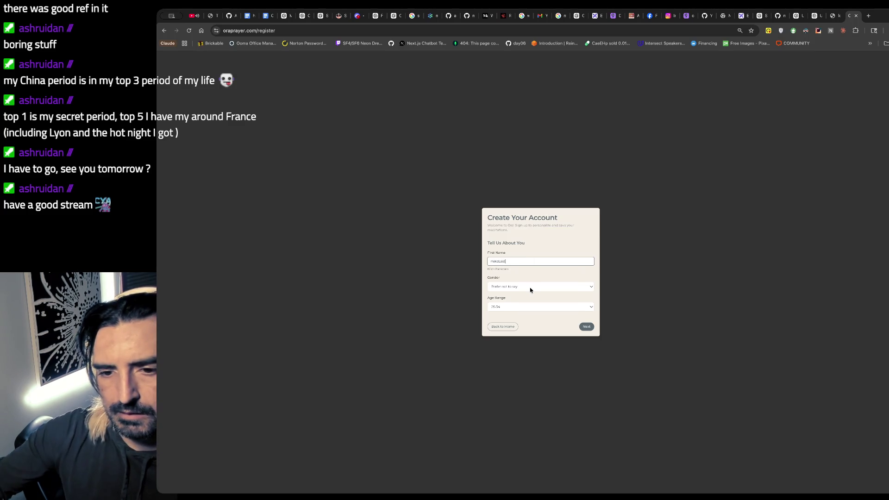
click(531, 289)
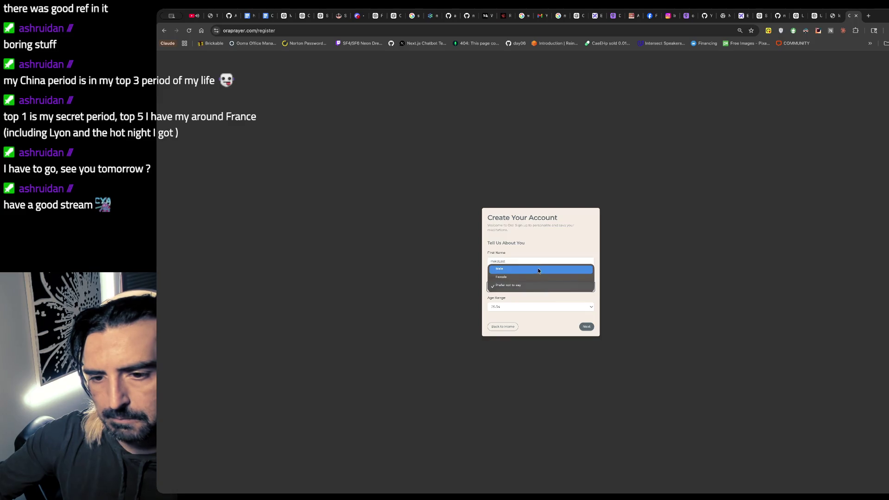
click(539, 272)
click(588, 327)
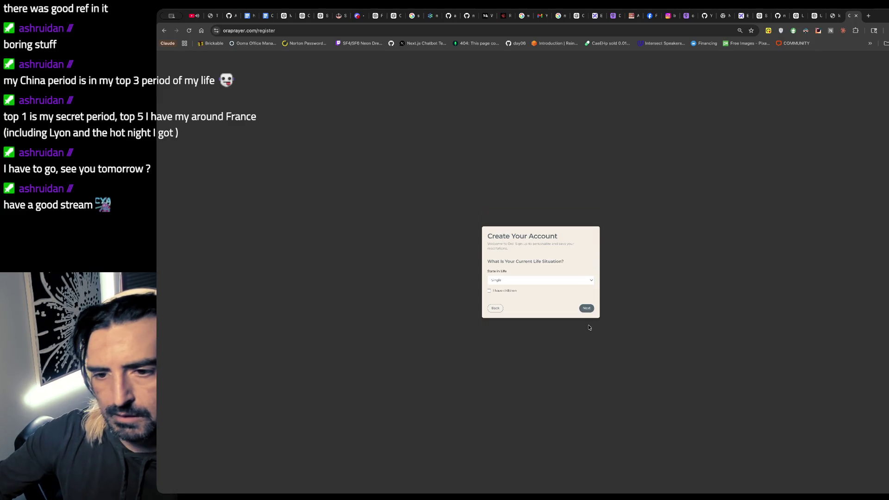
- Fill the life situation step: state in life Engaged, has children
click(561, 280)
click(552, 286)
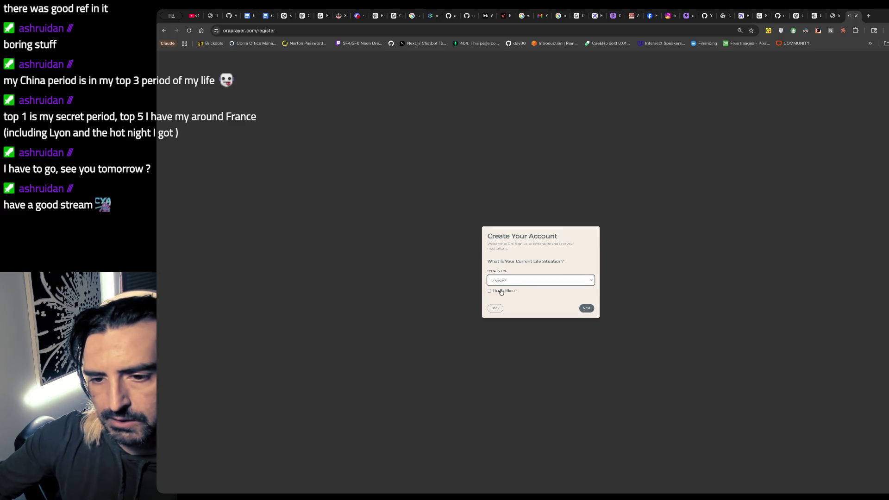
click(501, 291)
click(508, 287)
text(1)
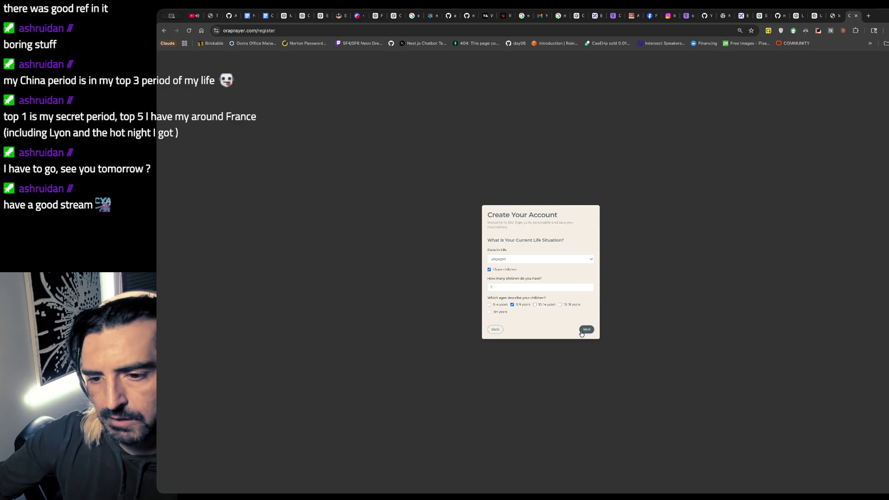
click(586, 329)
- Set faith journey to Deep interior life, tick Courage and Healing, and make Healing the primary focus
click(515, 234)
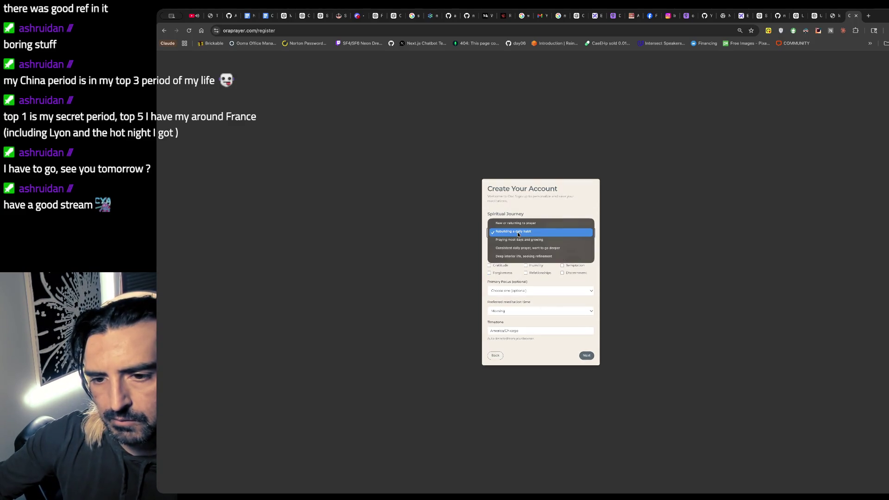
click(503, 256)
click(501, 258)
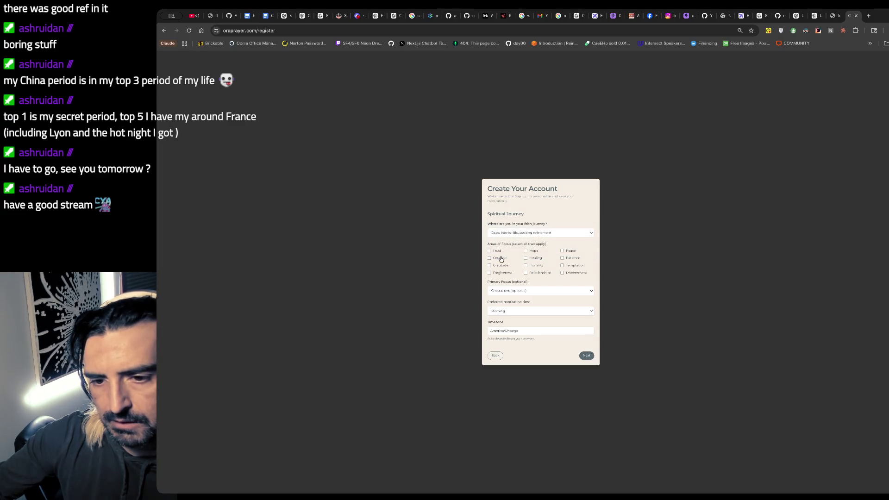
click(536, 290)
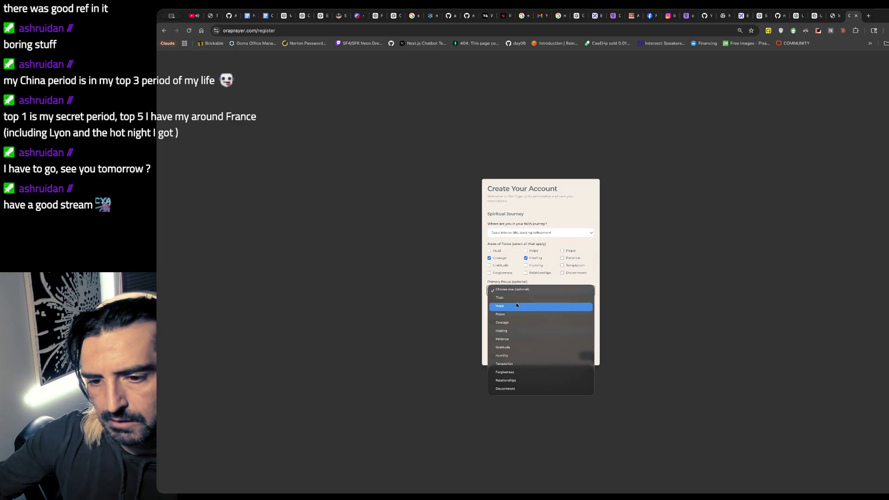
click(536, 332)
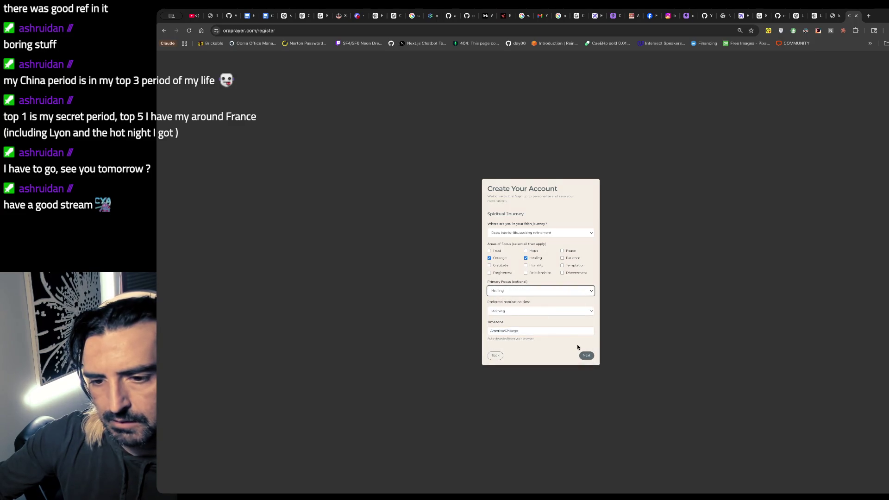
click(255, 15)
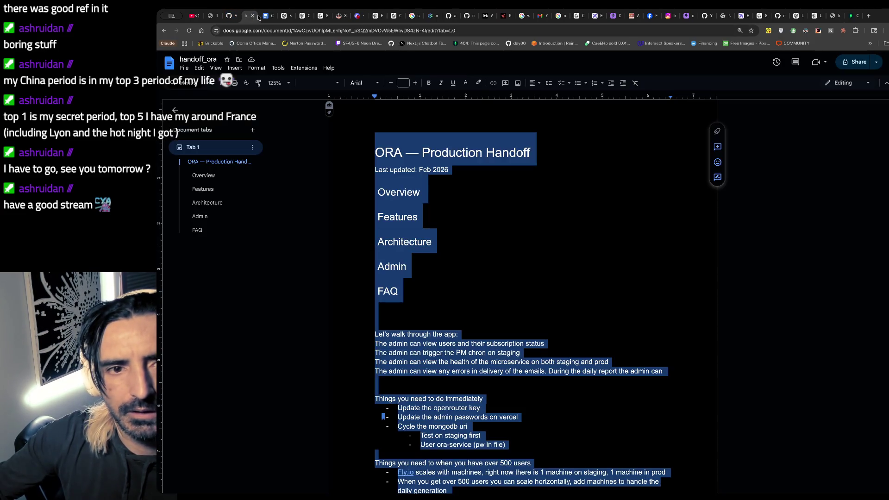
- Glance over both handoff docs and the checklist, then set preferred meditation time to Evening
click(264, 15)
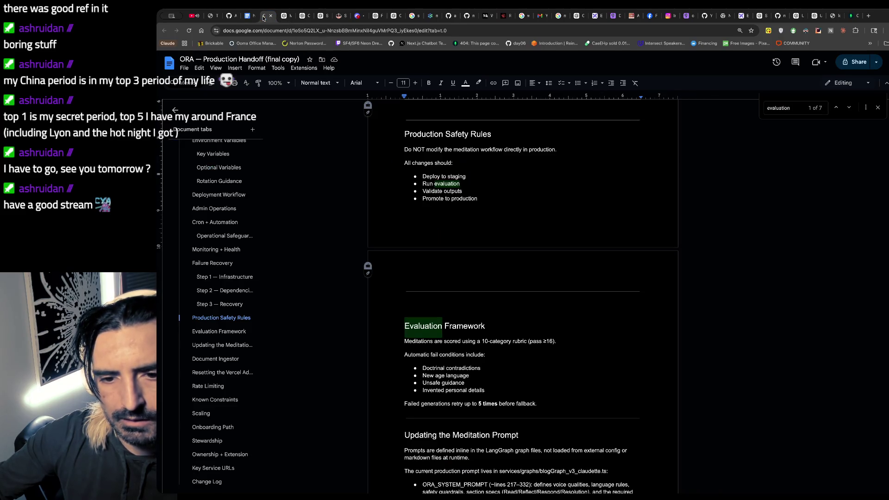
click(250, 15)
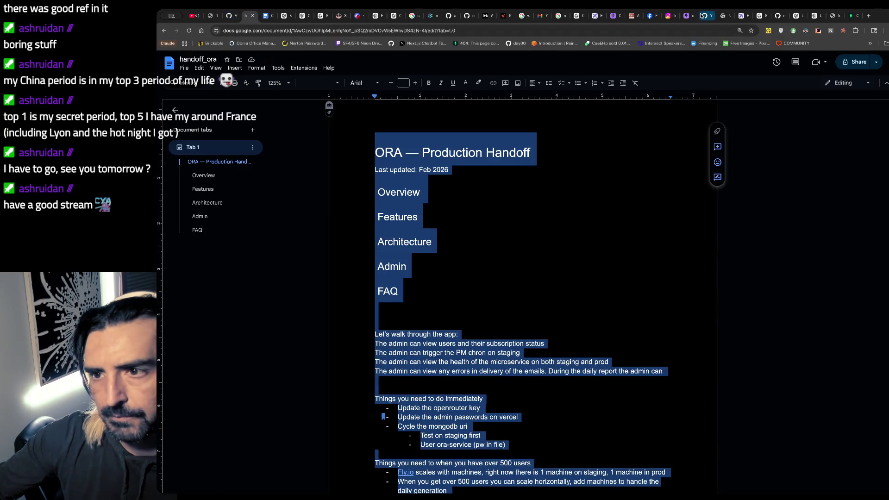
click(742, 16)
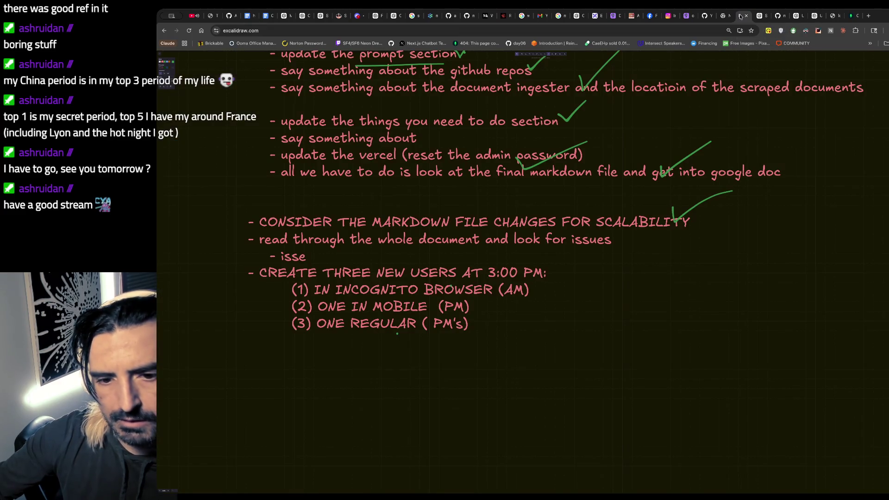
click(851, 15)
click(552, 310)
click(542, 317)
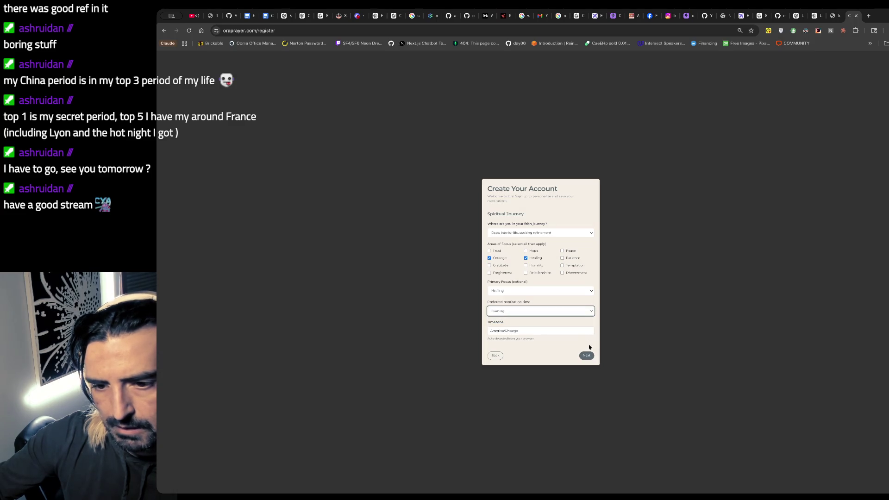
- Enter a +test email and password twice and create the test account
click(586, 355)
click(537, 261)
text(maylvest5)
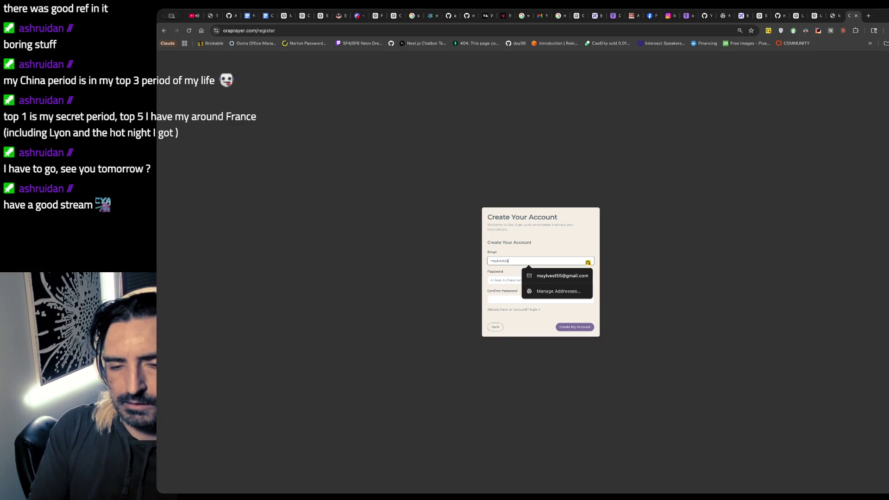
text(5 test)
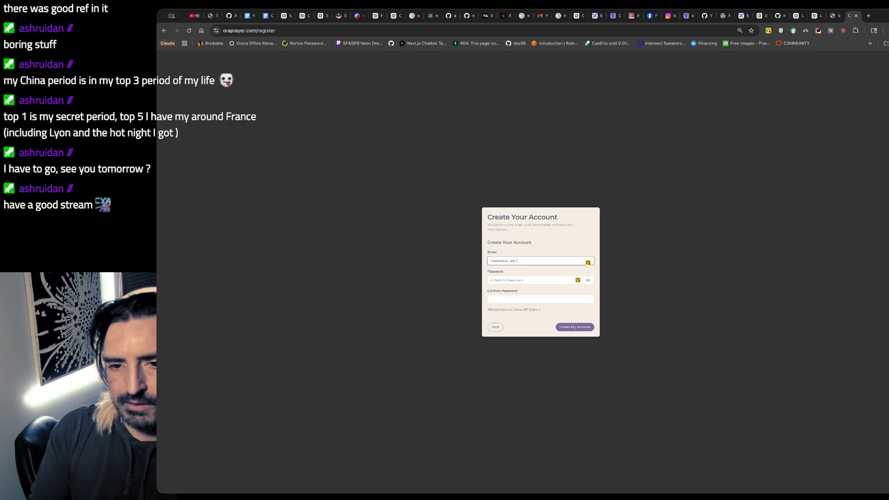
key(BackSpace)
key(BackSpace)
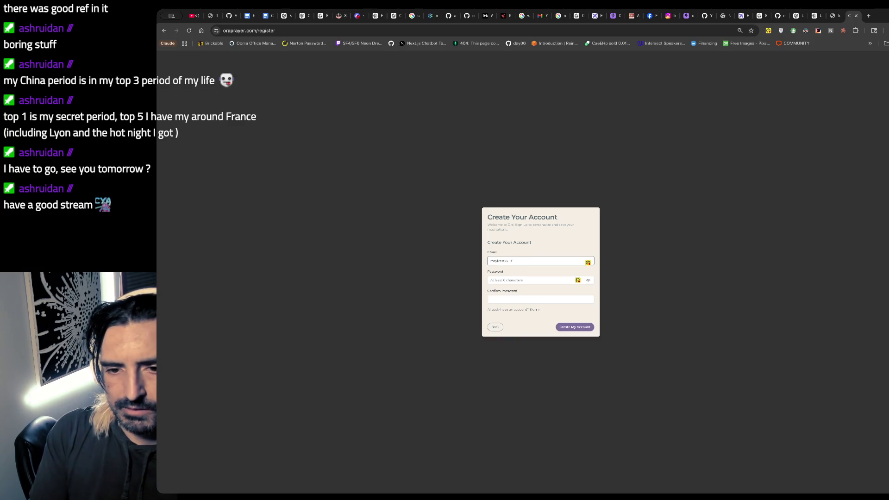
key(BackSpace)
text(+test)
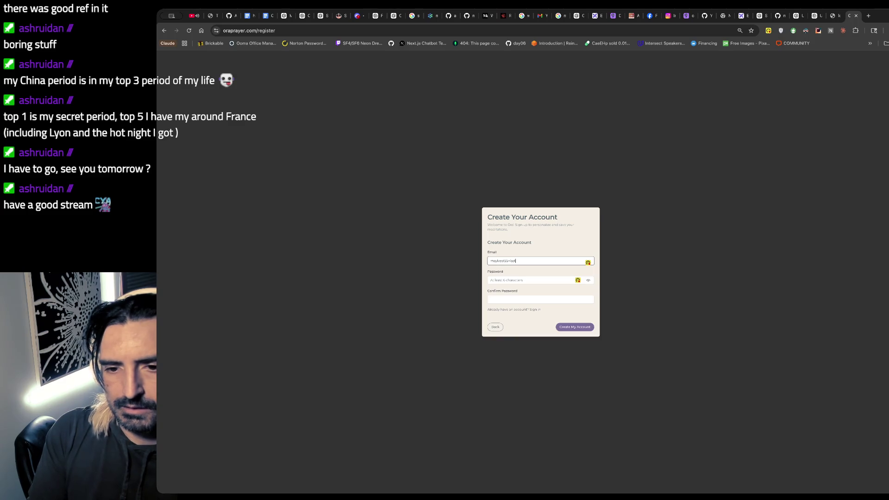
text(om)
key(Tab)
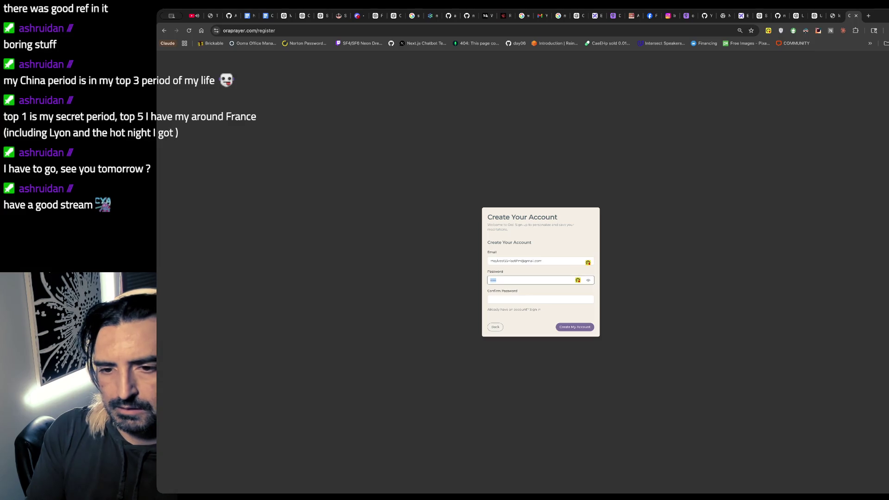
key(Tab)
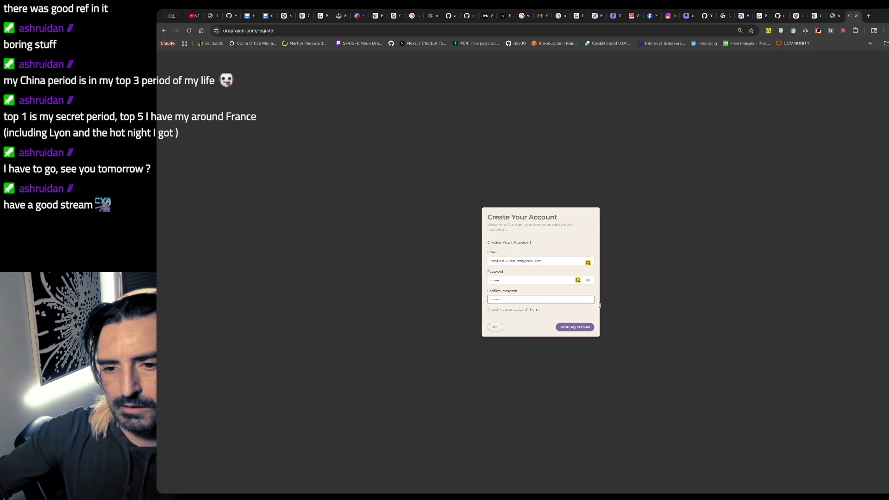
click(560, 331)
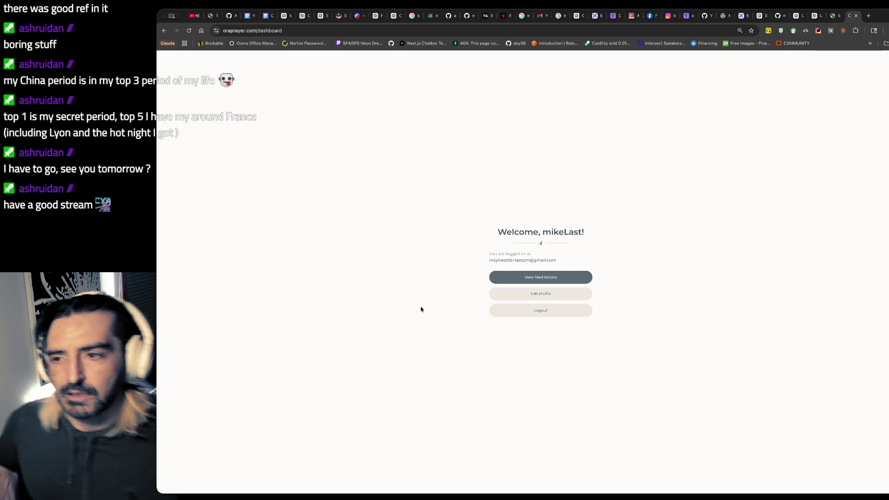
- Log out of the new account and switch to the YouTube tab
click(549, 311)
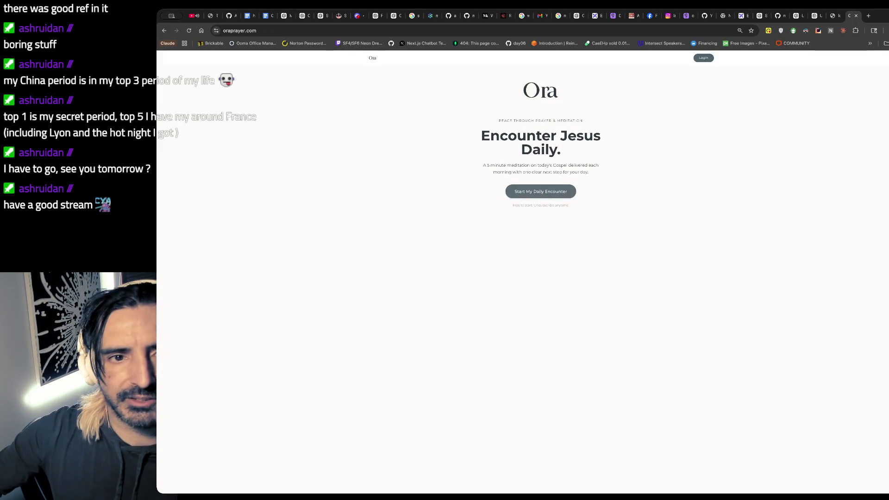
click(193, 15)
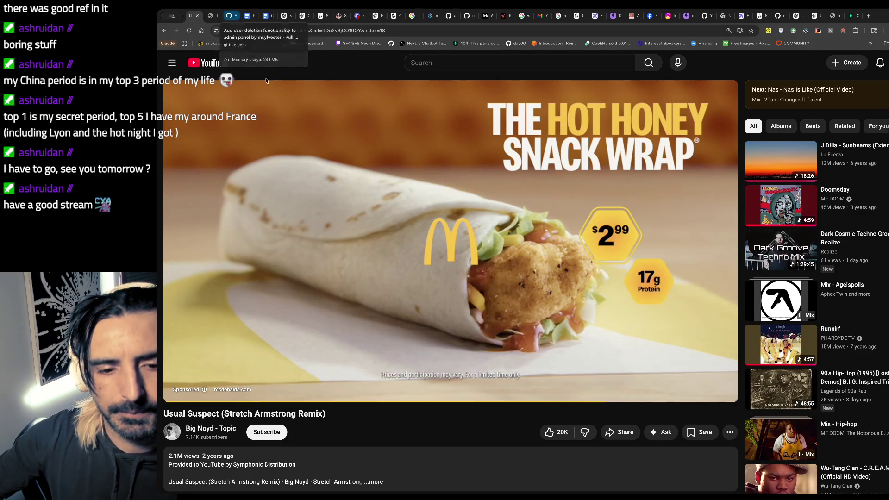
mouse_move(451, 264)
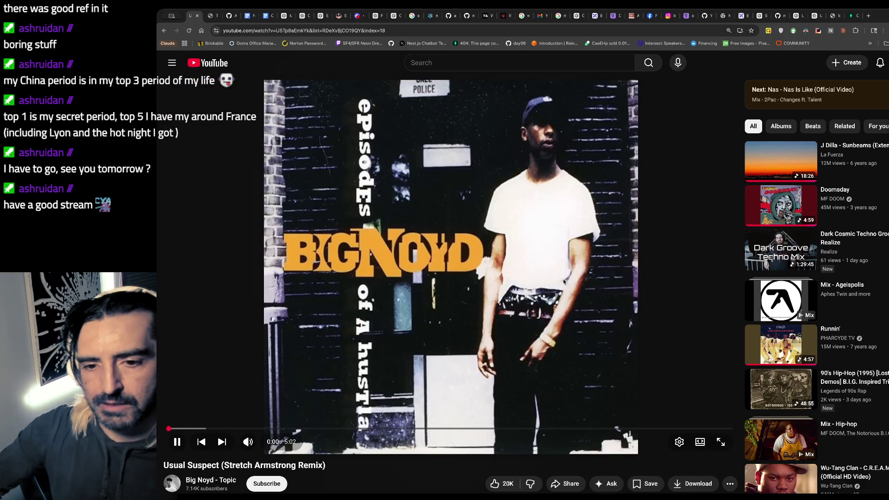
- Return to the handwritten checklist in Excalidraw via the handoff doc tab
click(247, 16)
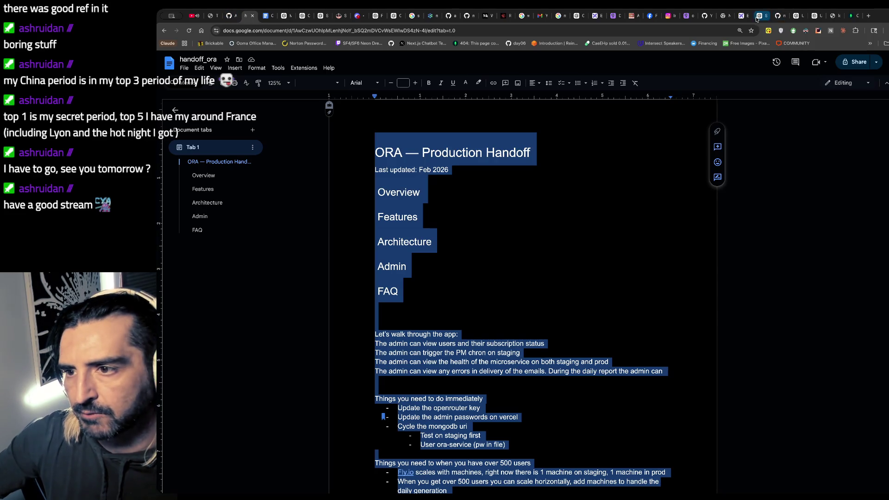
click(742, 15)
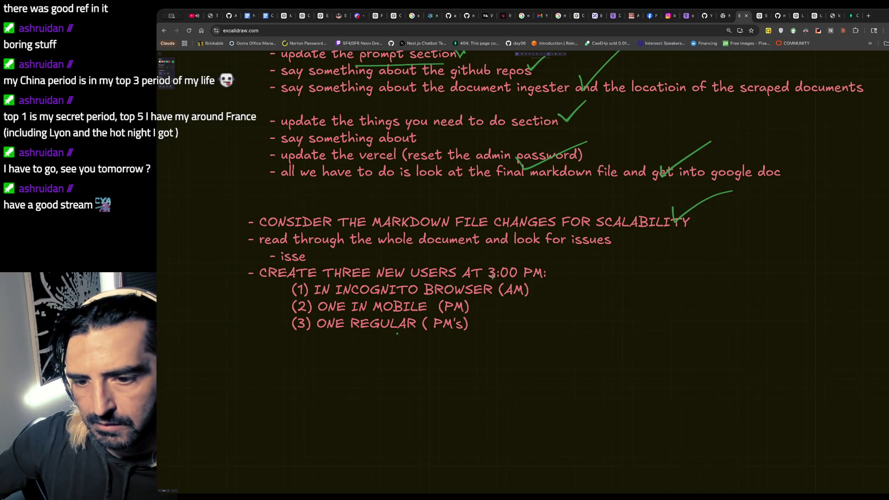
- Draw green checkmarks beside the regular and mobile user items and underline MOBILE
drag(482, 322, 530, 288)
drag(368, 312, 435, 311)
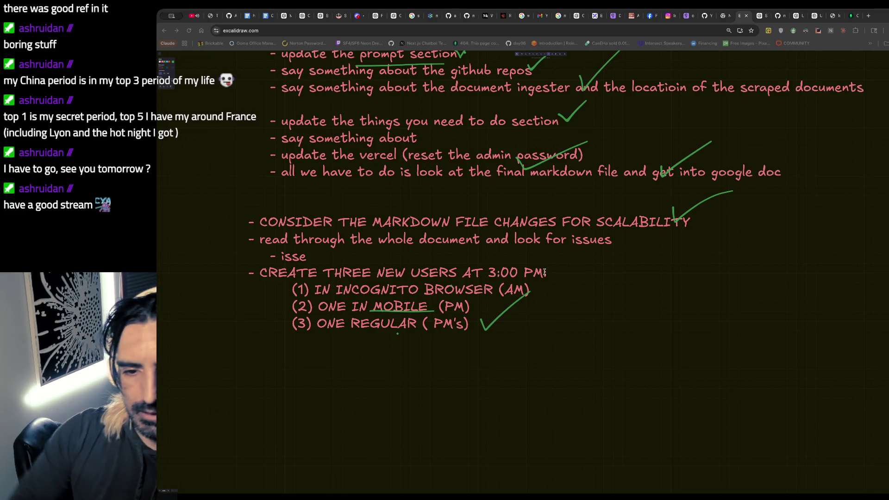
text(:)
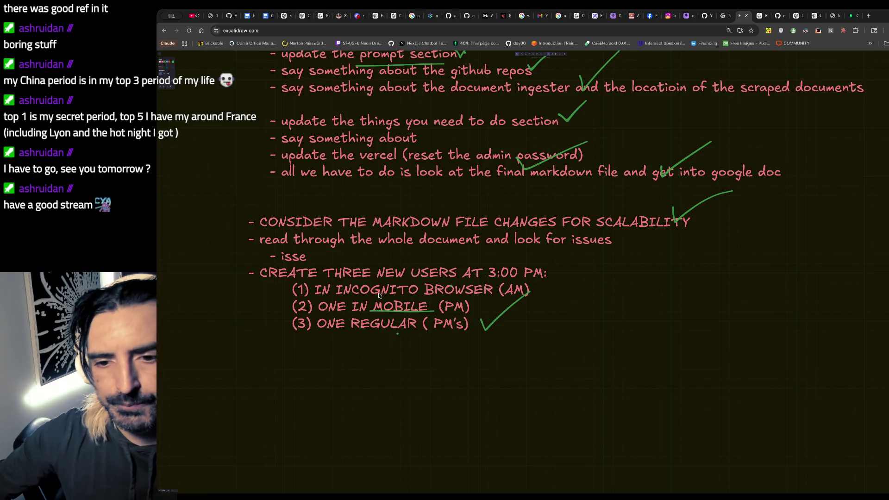
drag(481, 303, 505, 297)
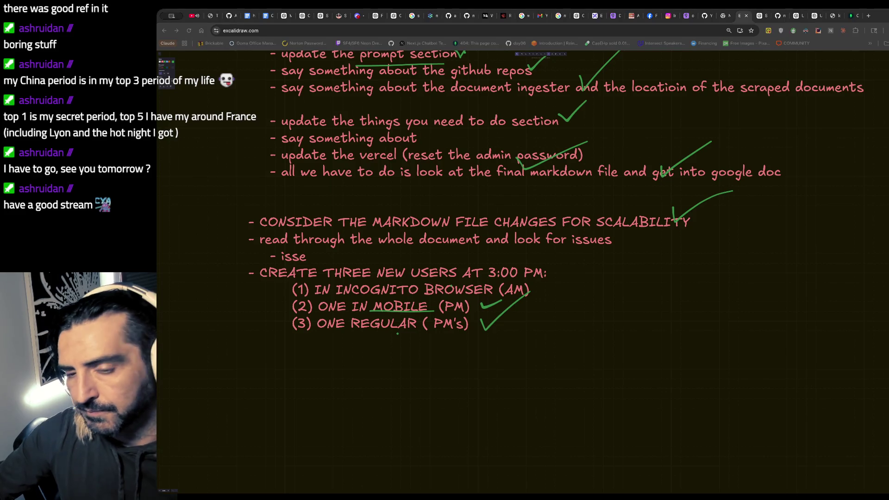
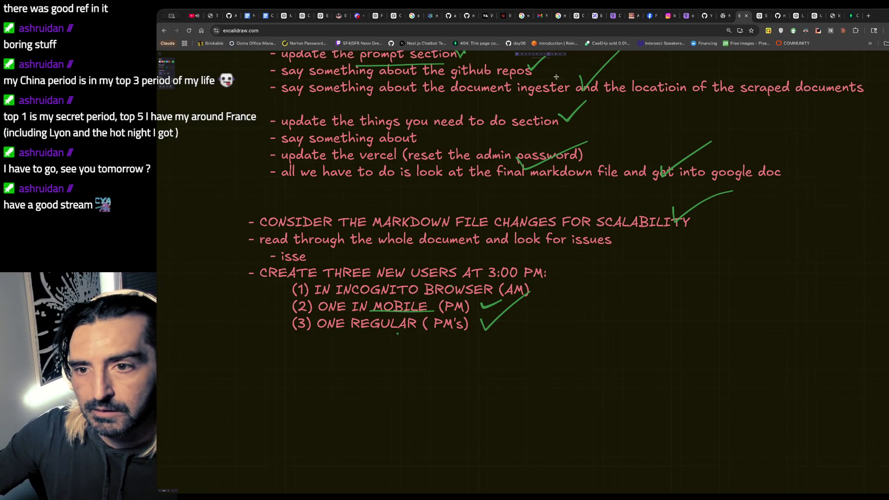
- Extend the green check mark beside '(1) IN INCOGNITO BROWSER (AM)' on the to-do board
drag(530, 293, 563, 294)
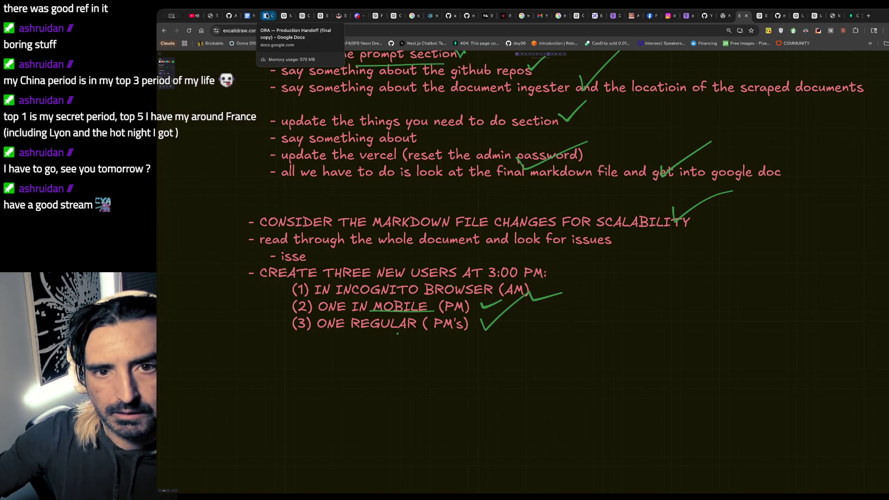
- Switch through the Nas video and handoff_ora tabs to the final-copy ORA handoff document
click(267, 16)
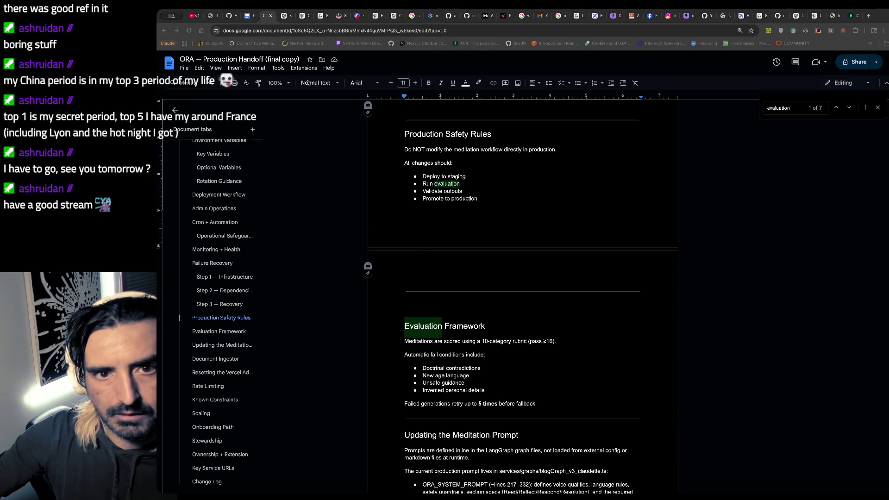
click(197, 15)
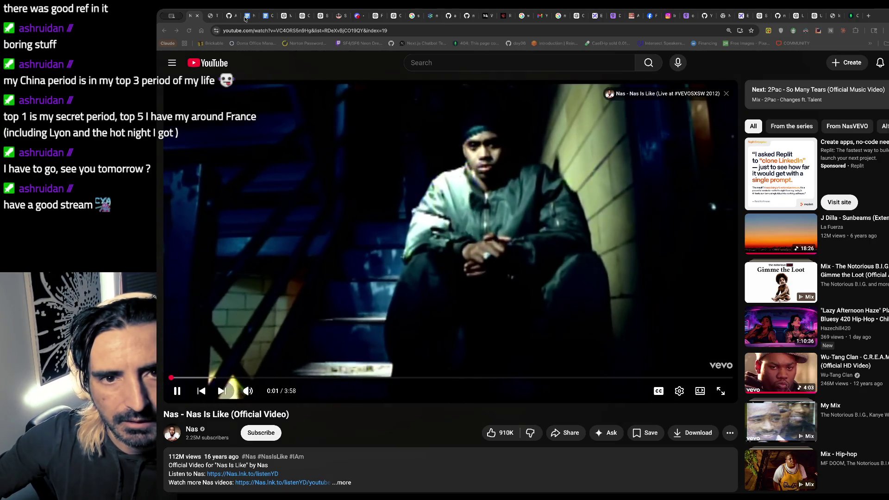
click(269, 15)
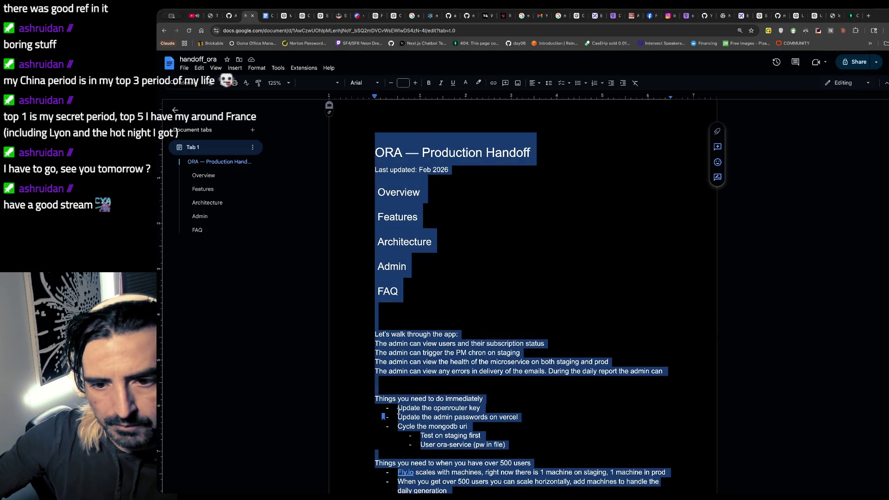
scroll(406, 410, down, 5)
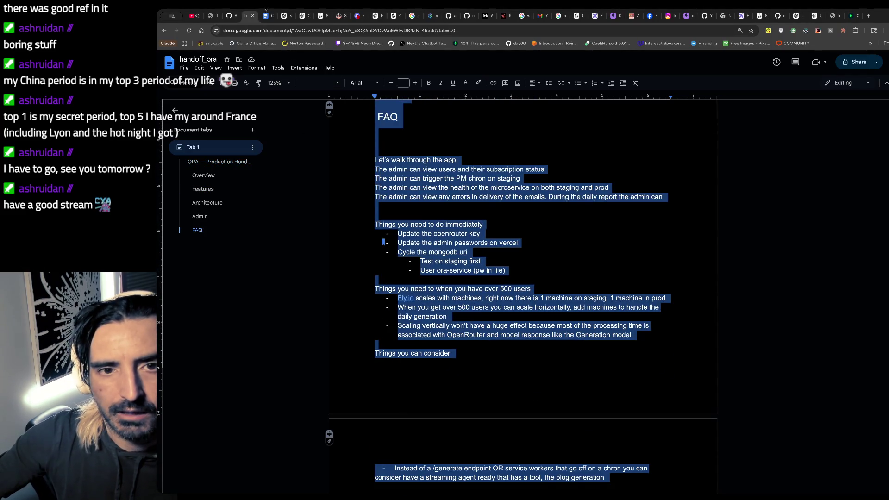
key(ctrl+Tab)
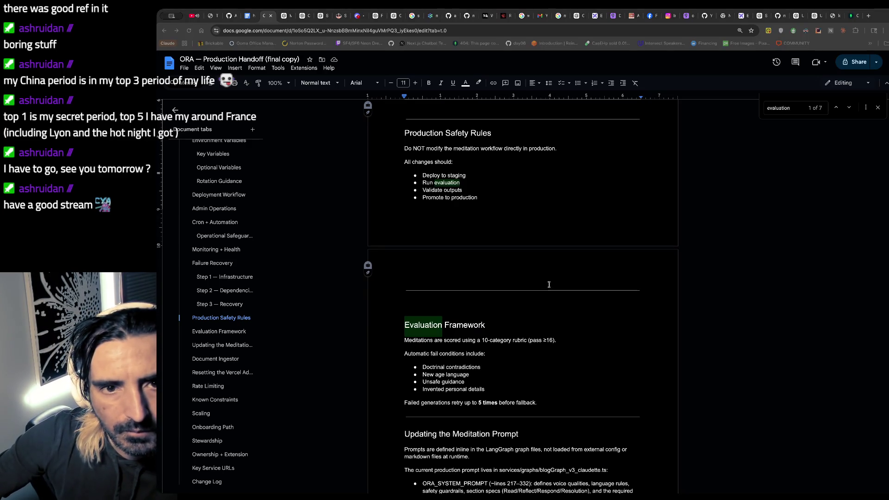
- Search the handoff for 'meditation' and step back through its earlier matches
key(ctrl+f)
key(Return)
key(Return)
text(Mediation)
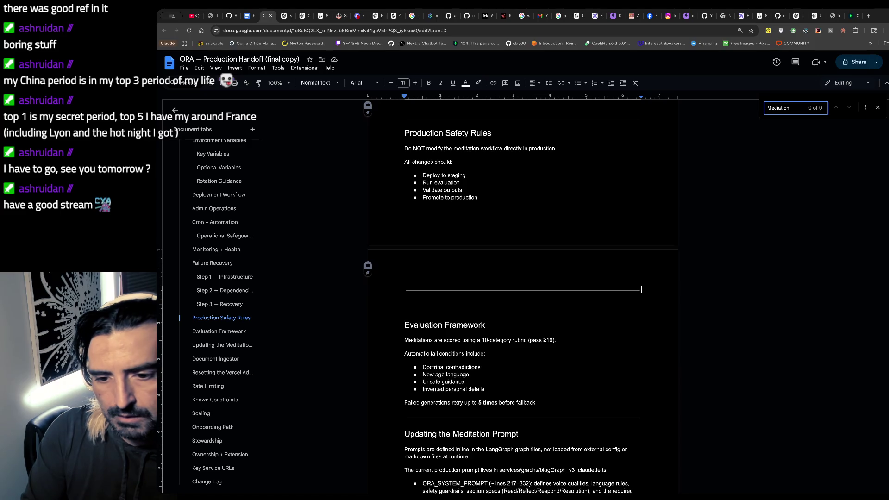
key(BackSpace)
key(BackSpace)
key(BackSpace)
key(BackSpace)
key(BackSpace)
text(tation)
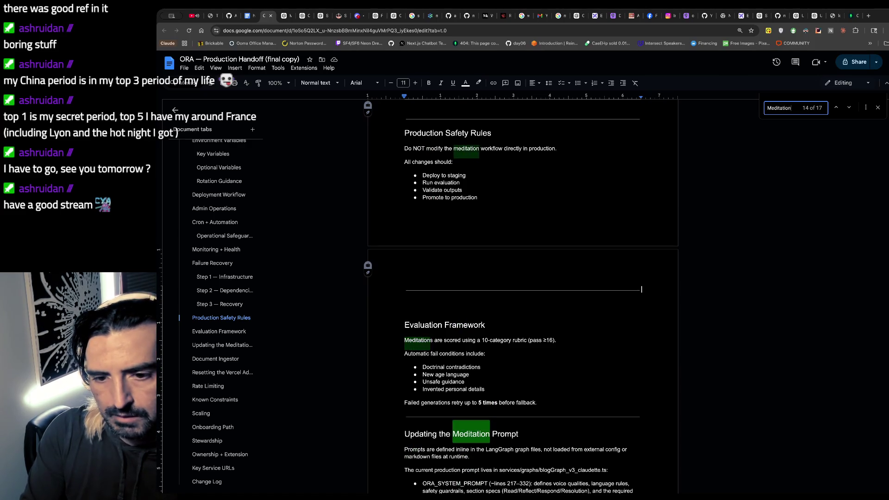
scroll(641, 289, up, 10)
scroll(653, 278, up, 10)
scroll(663, 264, up, 2)
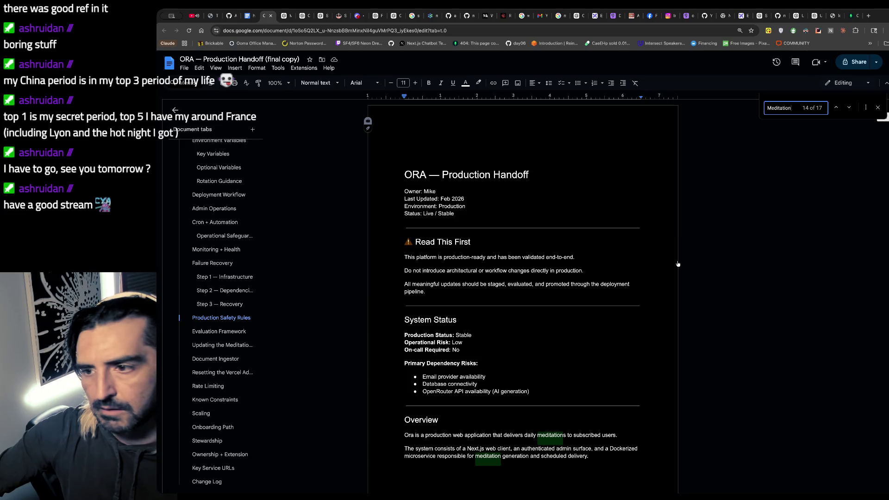
double_click(837, 108)
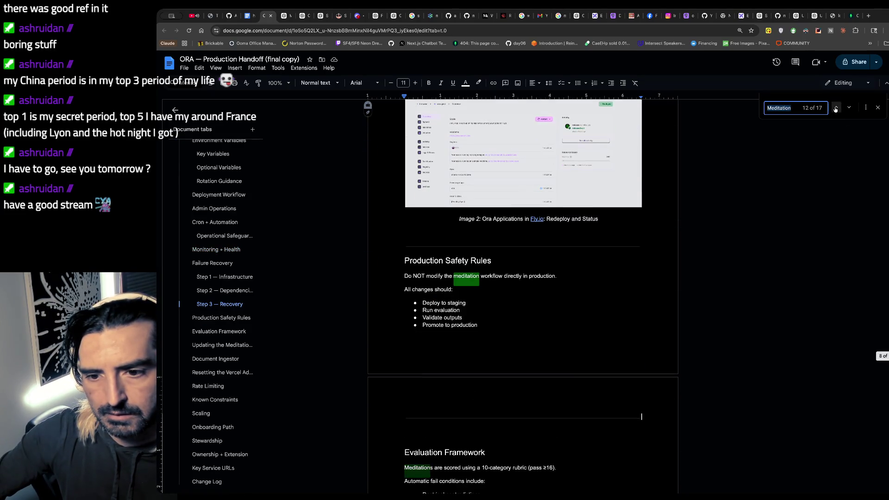
click(836, 109)
click(836, 109)
click(836, 109)
click(836, 109)
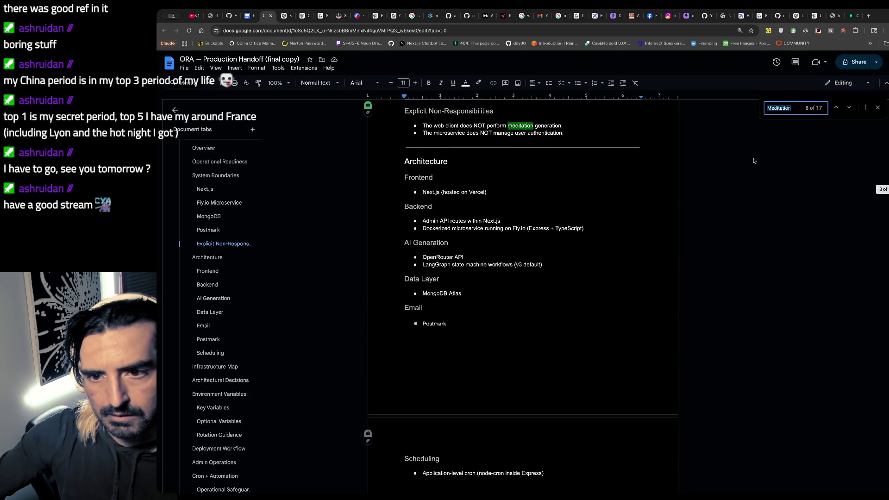
scroll(754, 161, up, 3)
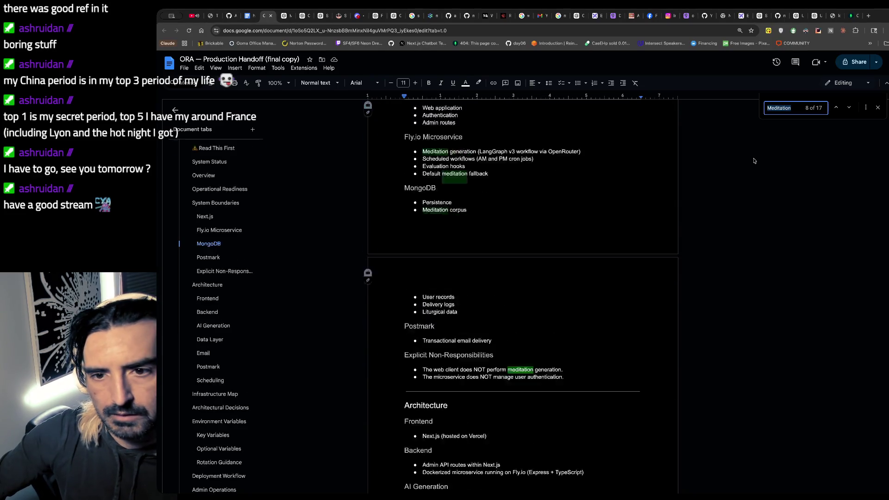
scroll(754, 161, up, 2)
scroll(754, 160, up, 5)
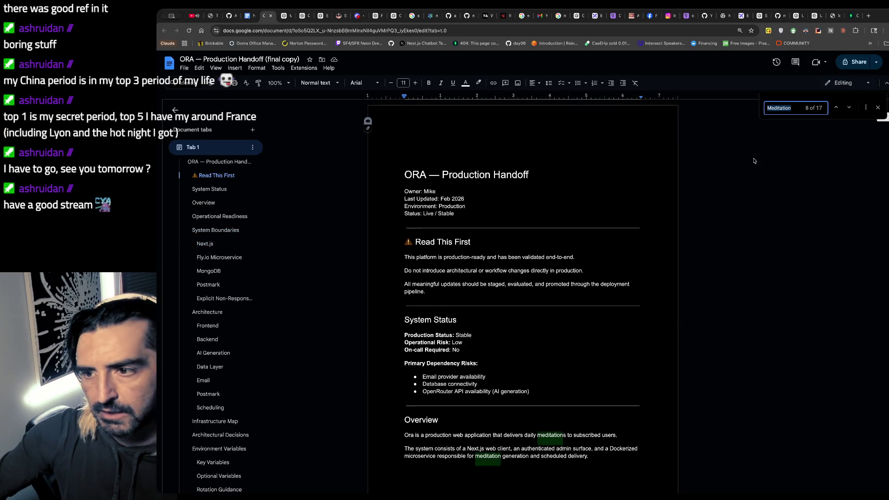
scroll(800, 110, down, 8)
- Lengthen the search to 'Meditation generation' and land on the match in the Fly.io Microservice list
click(801, 110)
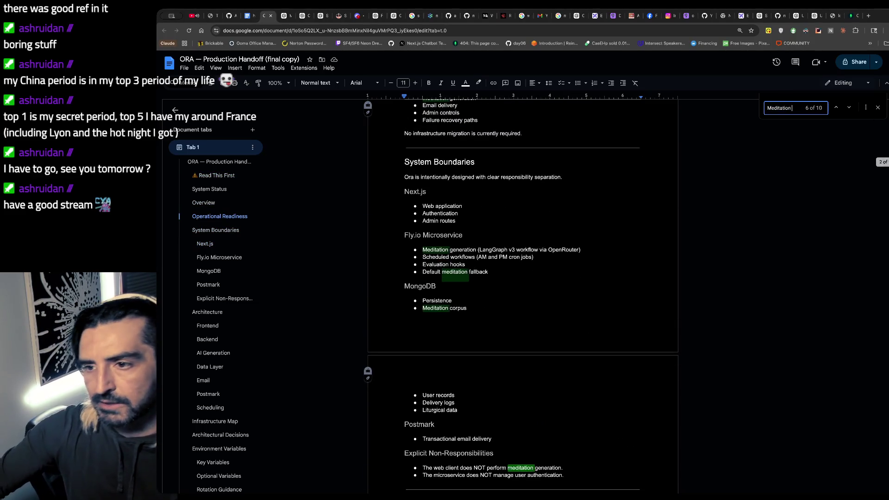
text(generation)
key(Return)
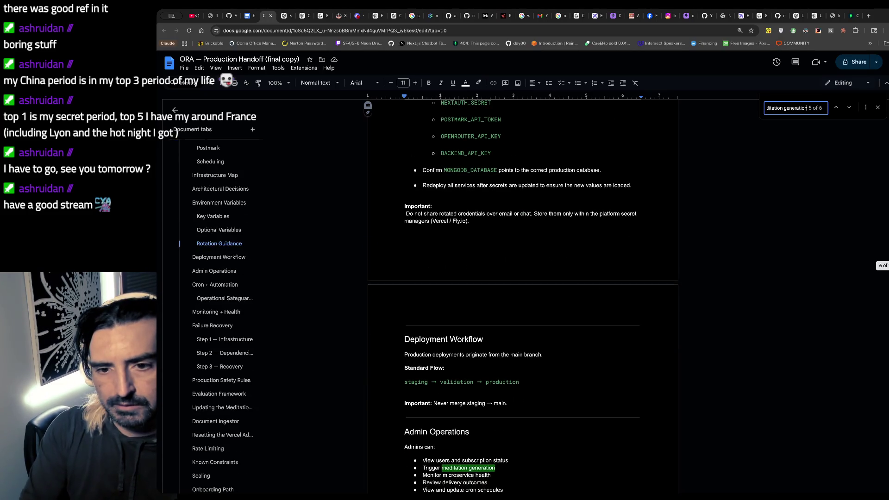
click(801, 109)
key(Return)
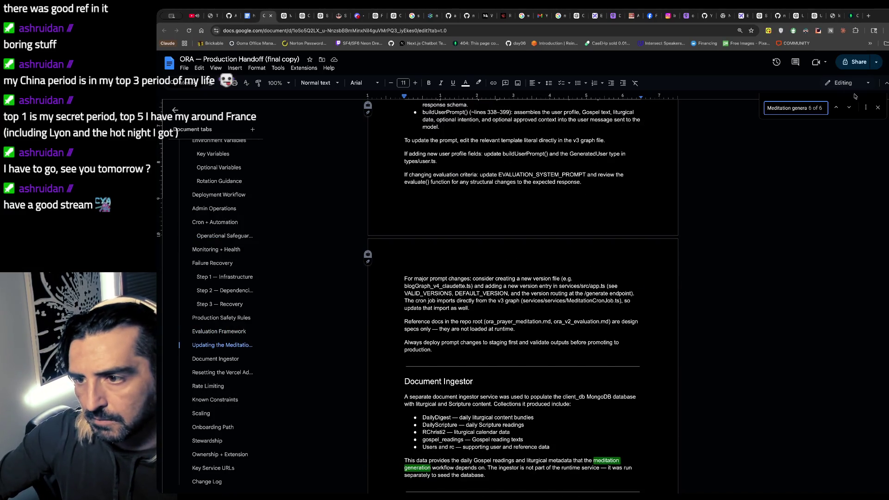
click(851, 109)
click(851, 109)
click(851, 109)
scroll(846, 108, down, 5)
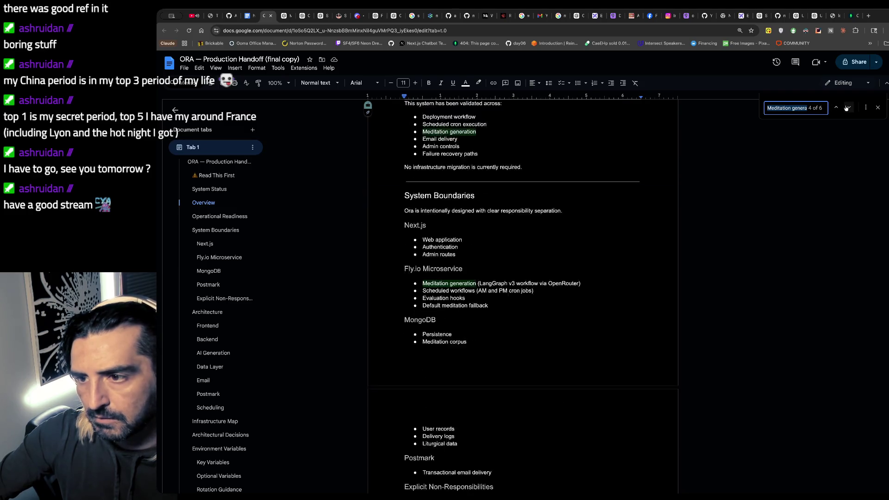
click(839, 109)
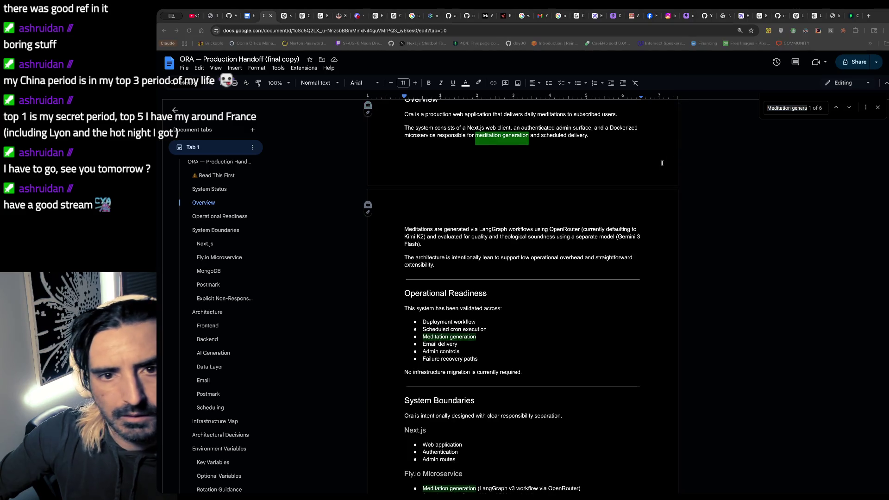
key(alt+Tab)
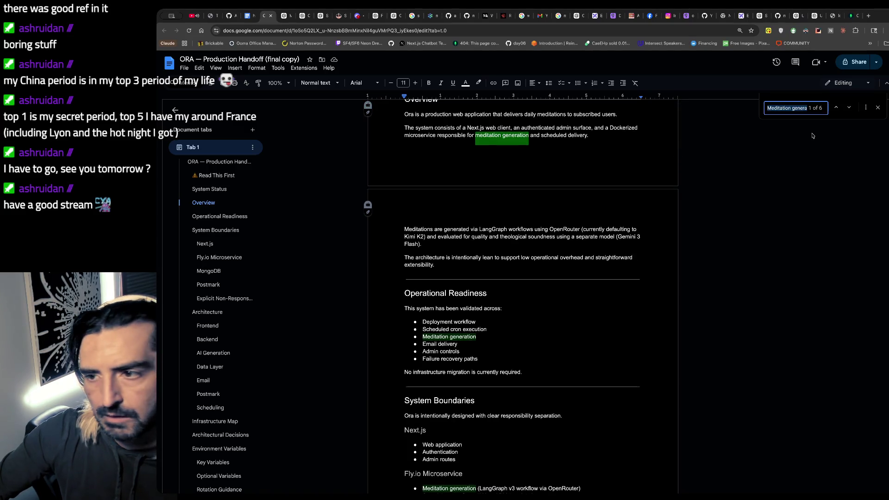
click(849, 108)
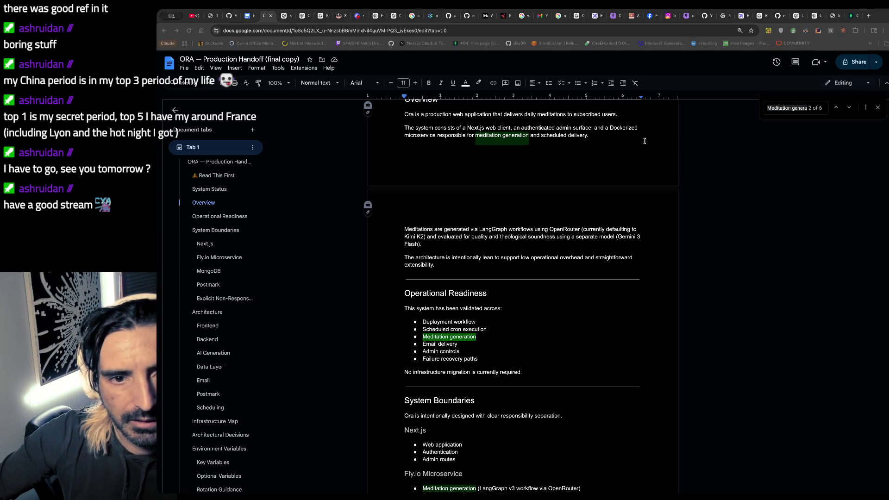
key(alt+Tab)
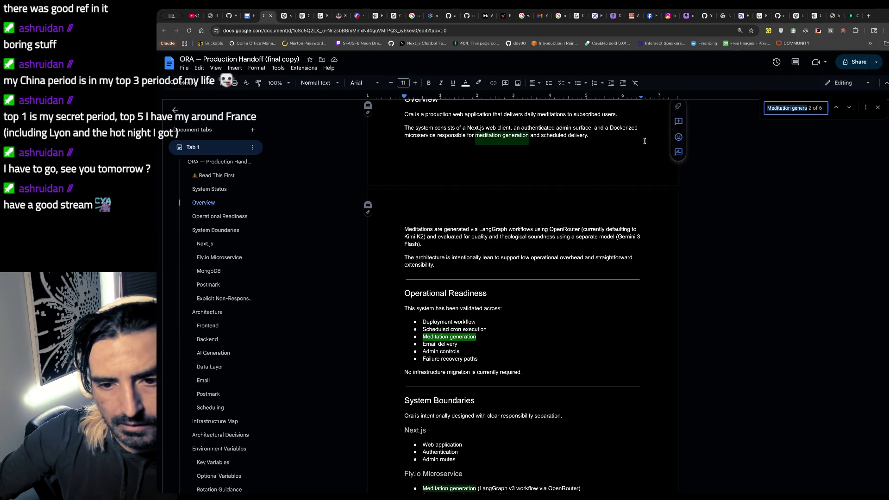
click(848, 109)
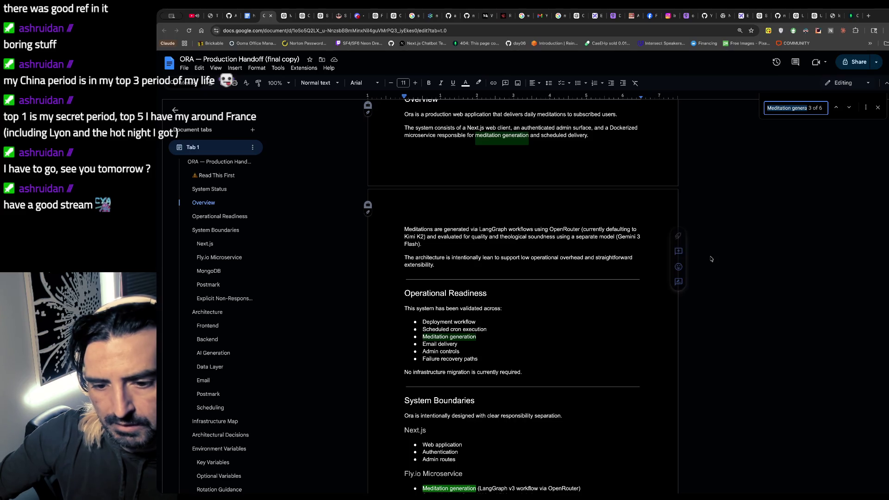
scroll(576, 292, down, 2)
click(592, 358)
- Try pasting the new description over the whole Meditation generation bullet, then revert to the original bullets
triple_click(592, 359)
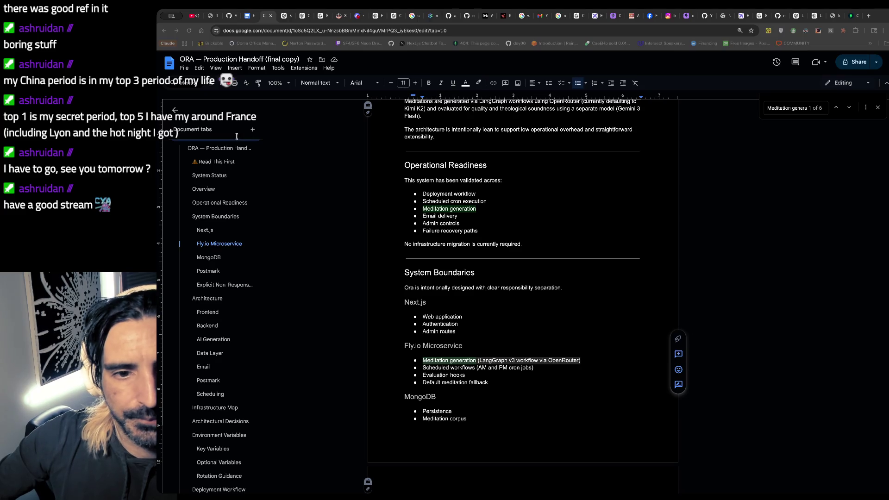
key(super+Tab)
key(ctrl+alt+3)
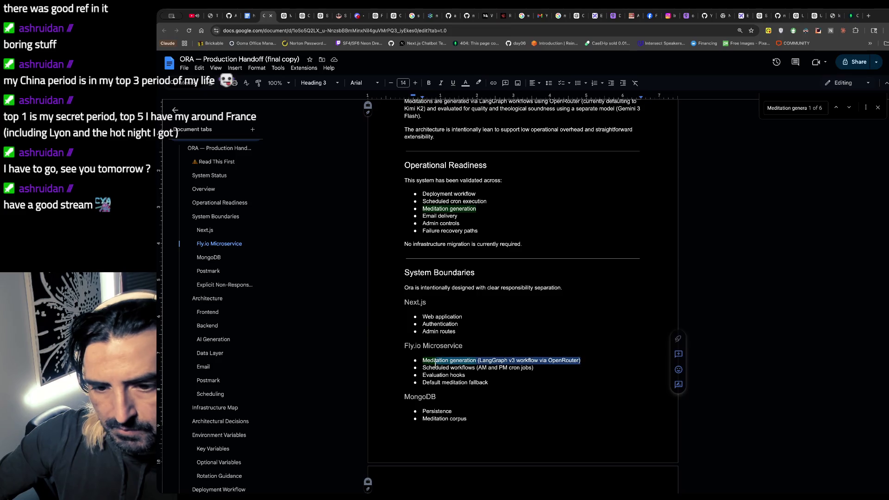
key(ctrl+v)
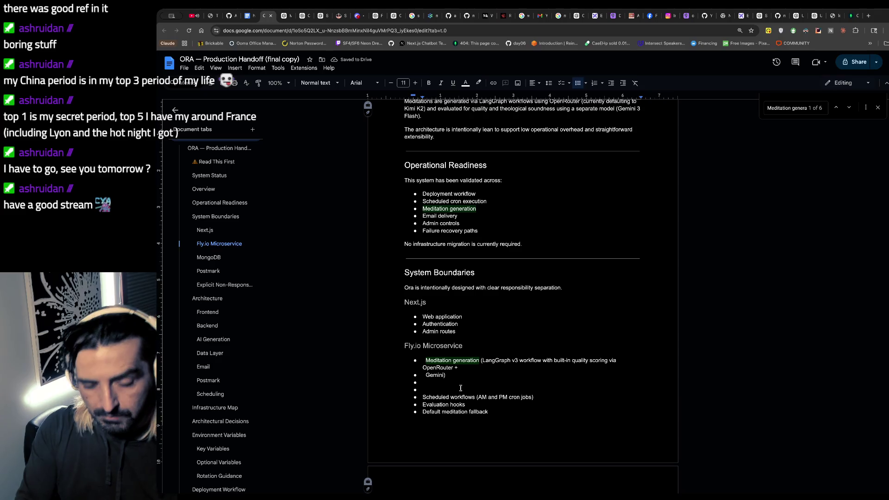
key(ctrl+z)
key(BackSpace)
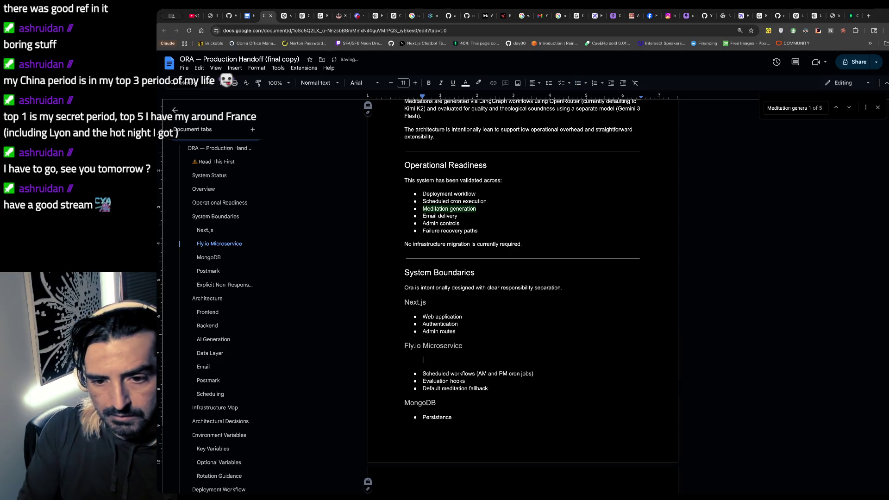
key(ctrl+v)
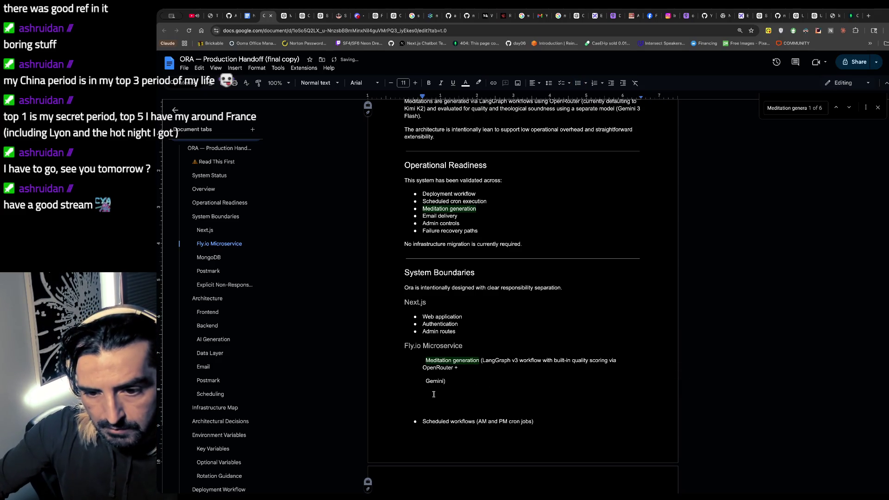
key(ctrl+z)
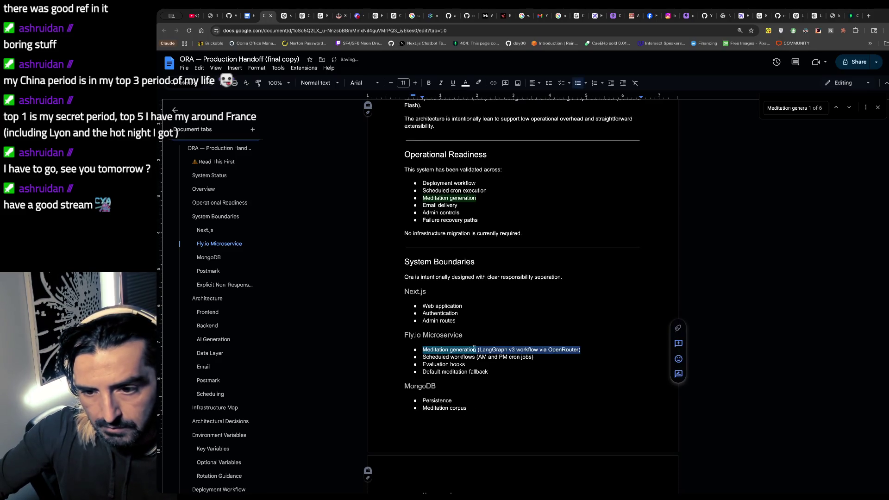
click(463, 352)
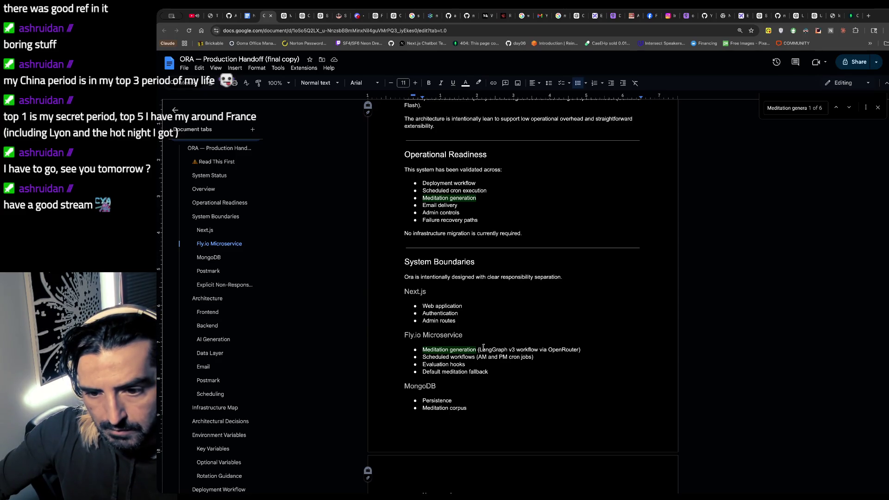
- Replace the first Fly.io bullet with the built-in quality scoring via OpenRouter + Gemini text, merged onto one line
drag(477, 349, 584, 349)
key(ctrl+v)
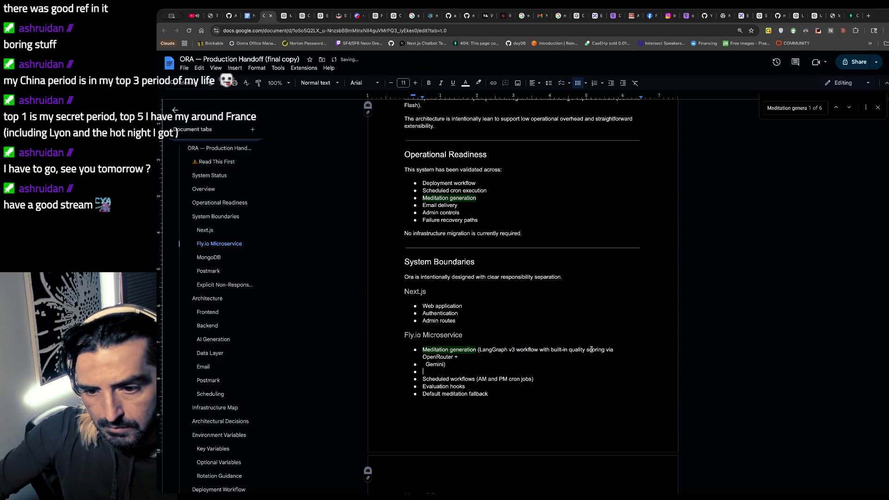
key(Up)
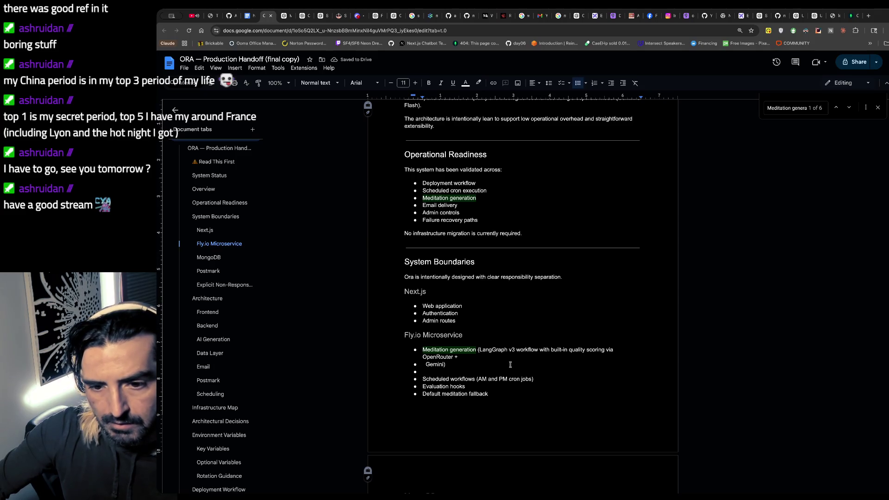
key(BackSpace)
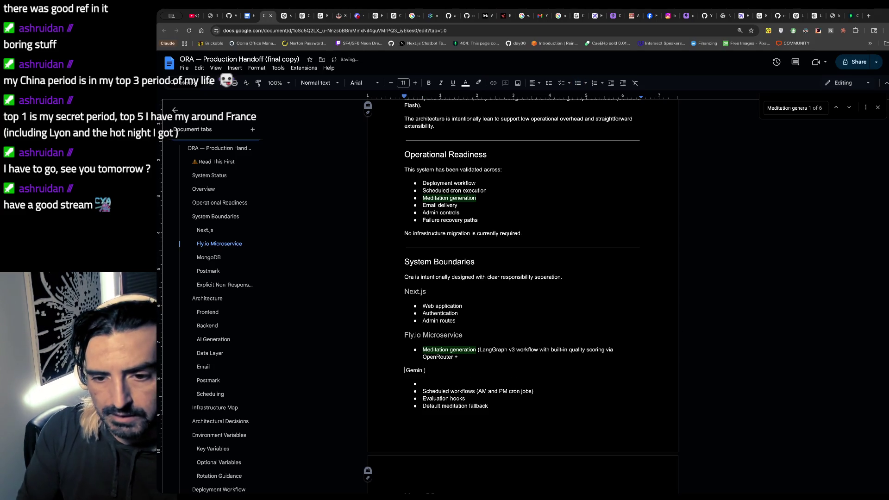
key(Down)
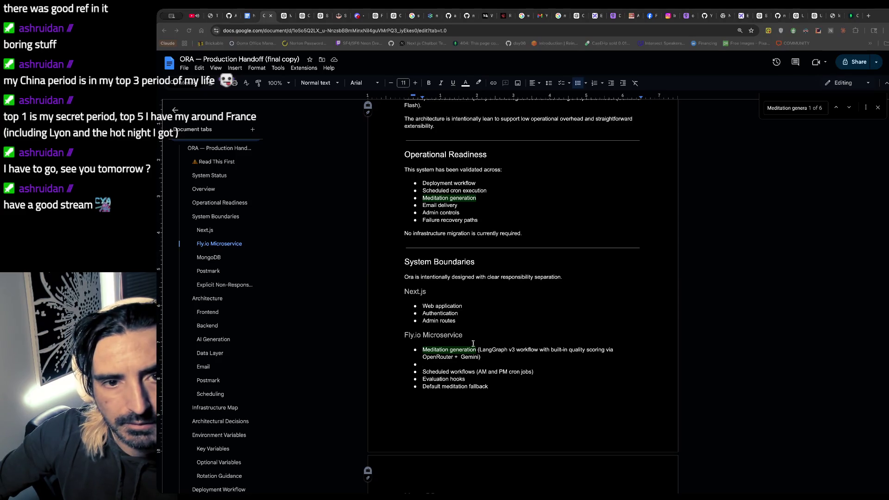
- Delete the Evaluation hooks bullet and clean up the empty line below Scheduled workflows
triple_click(471, 381)
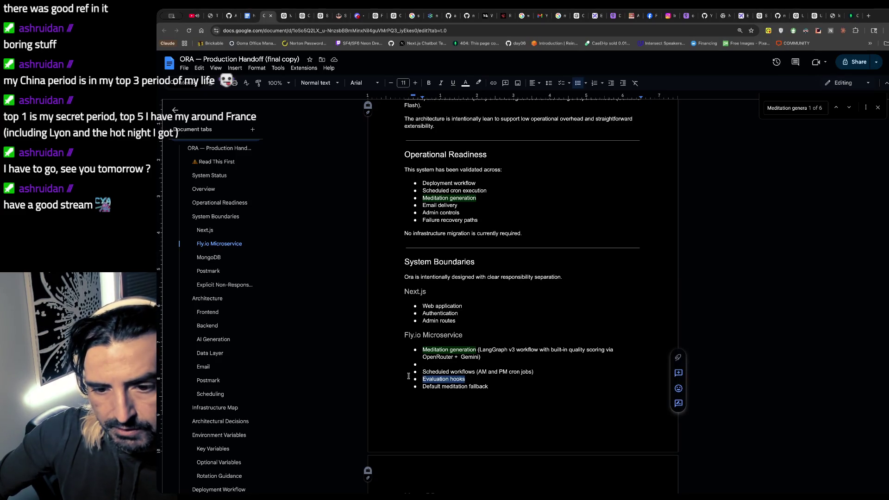
key(BackSpace)
key(BackSpace)
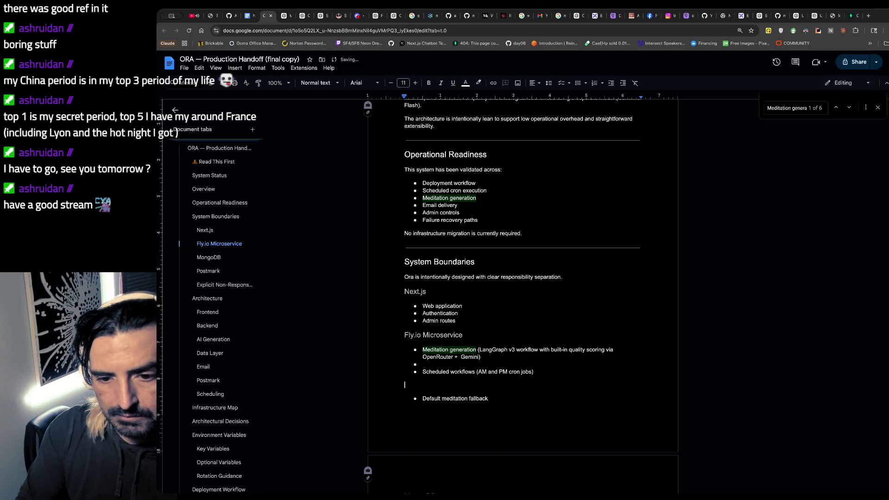
key(BackSpace)
key(Return)
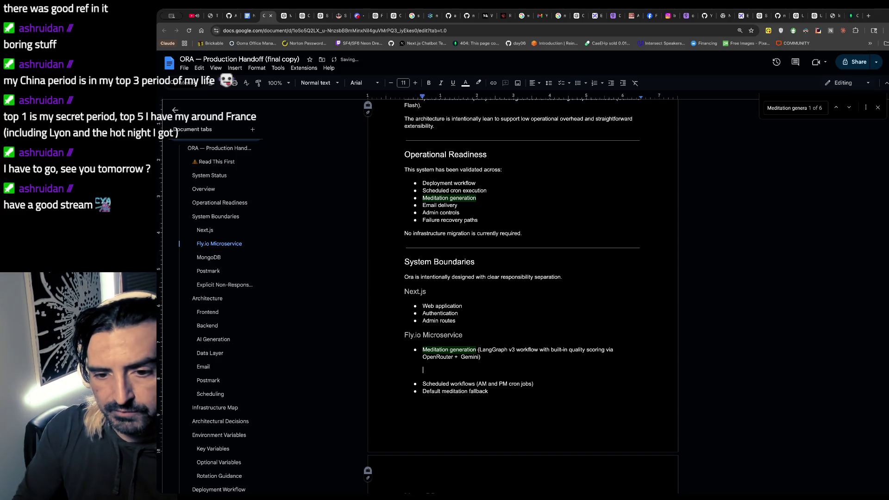
key(Return)
key(BackSpace)
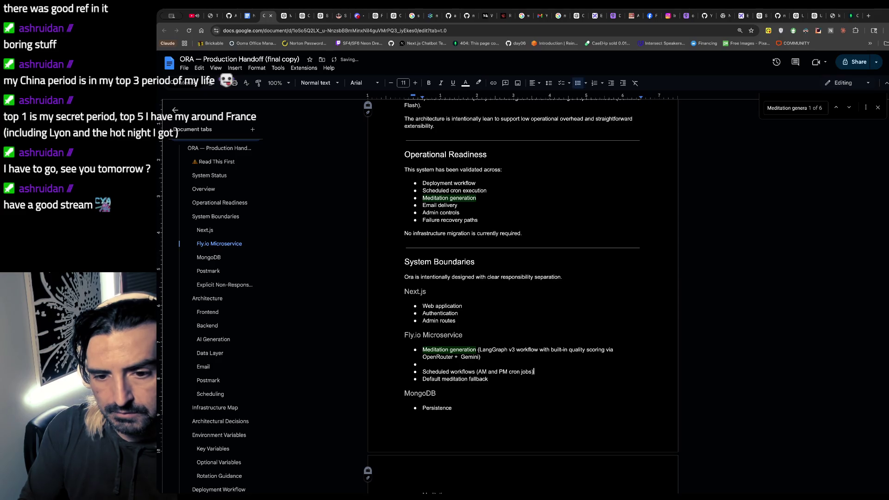
key(BackSpace)
key(BackSpace)
text(Meditation corpus)
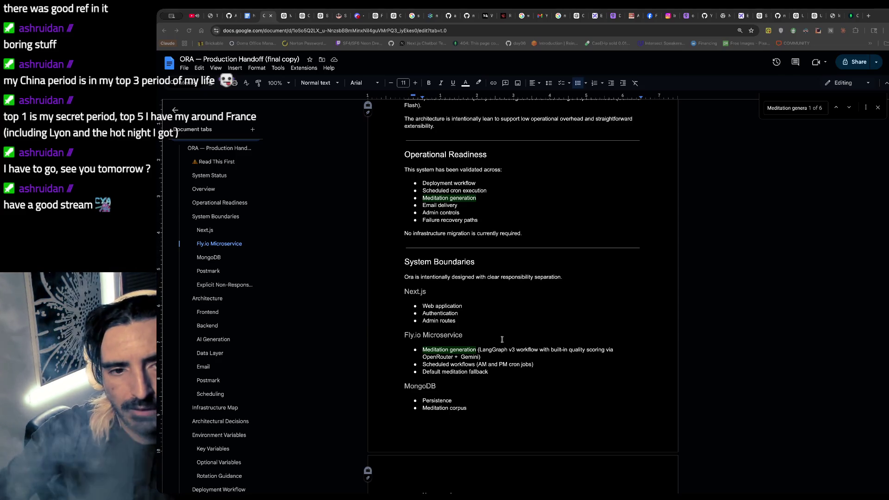
scroll(502, 339, down, 1)
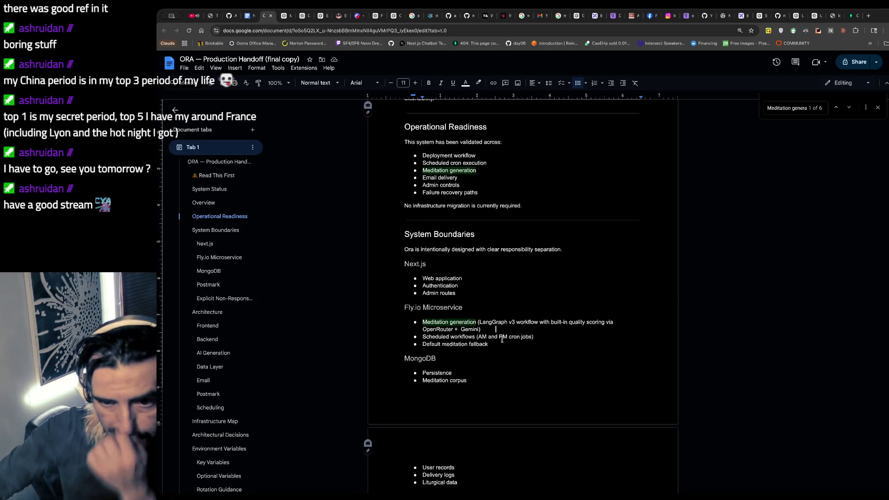
scroll(501, 339, down, 1)
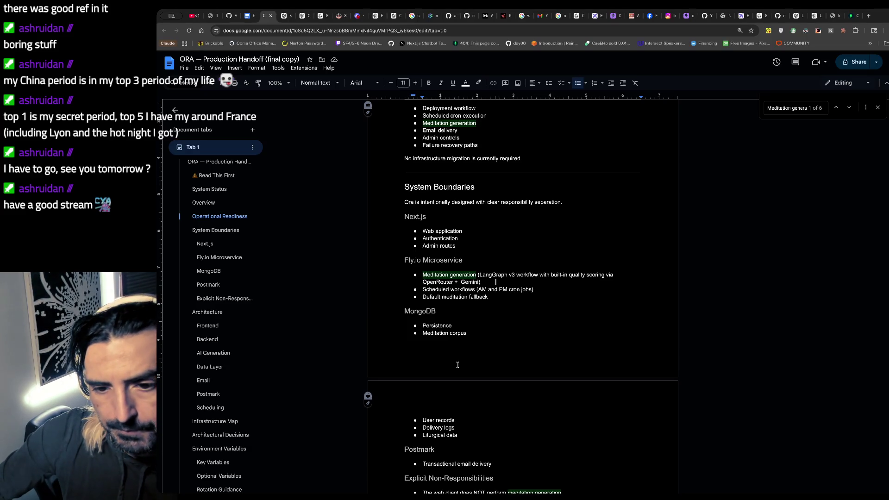
scroll(414, 218, down, 1)
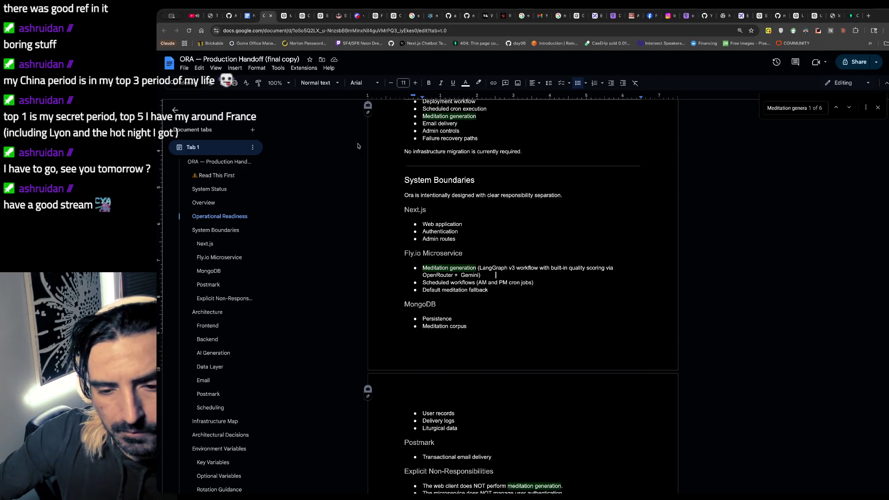
scroll(421, 278, down, 3)
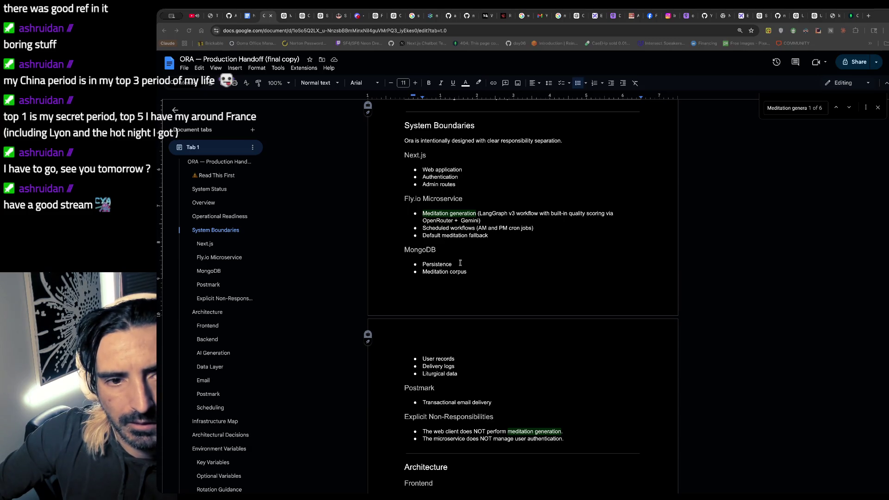
- Search for 'Evaluation F' to jump to the Evaluation Framework heading
key(ctrl+f)
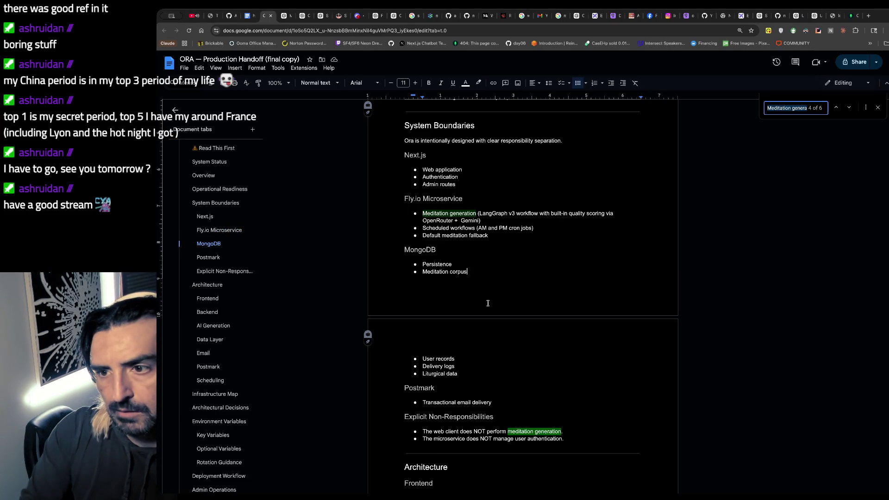
text(Evaluation)
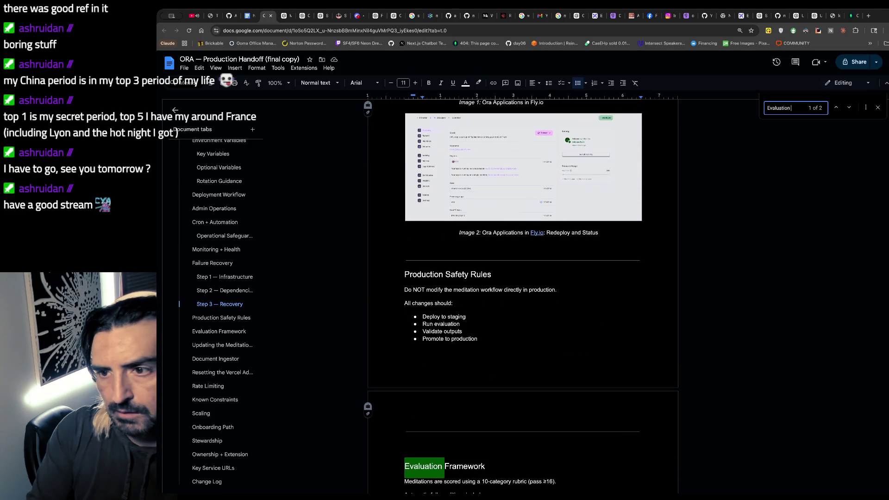
text( F)
scroll(487, 302, down, 3)
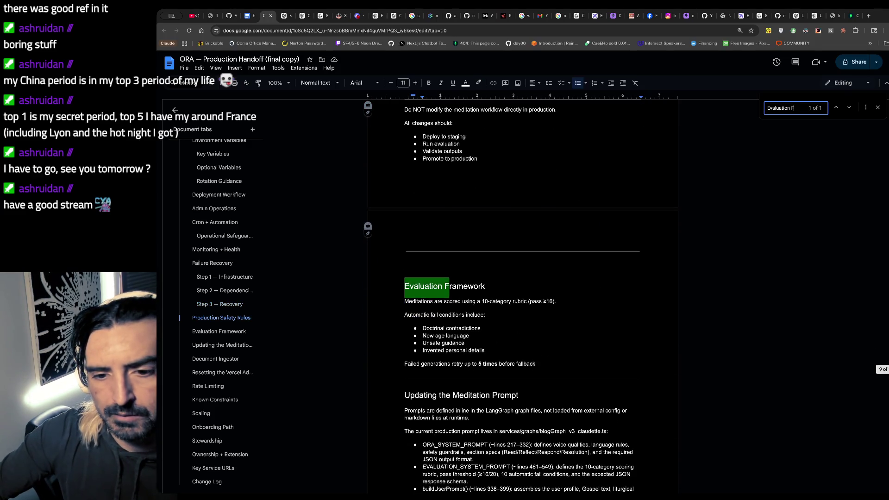